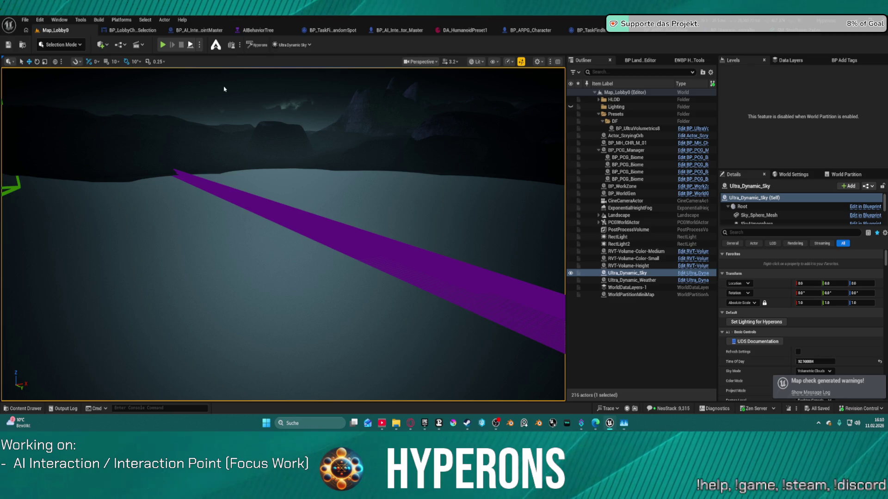
# Step: Launch Play In Editor with Alt+P to bring up the HYPERONS title menu in Map_Lobby0
pyautogui.hotkey('alt', 'p')
pyautogui.press('Escape')
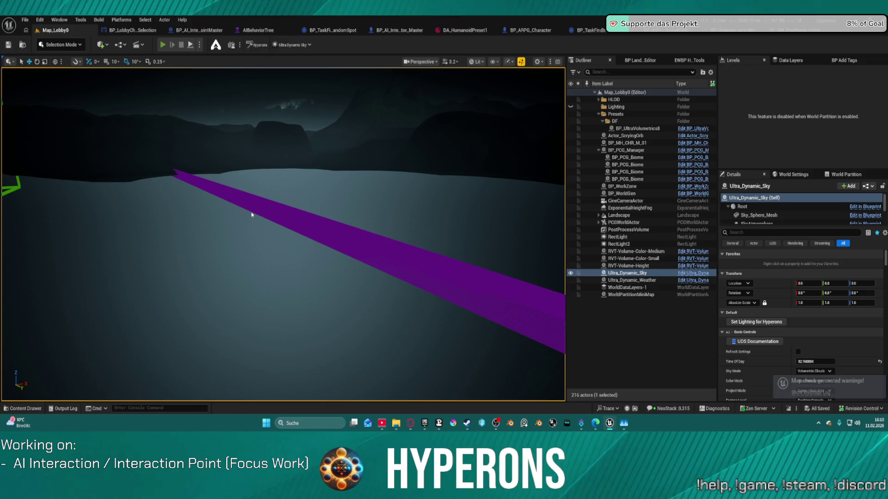
pyautogui.hotkey('alt', 'p')
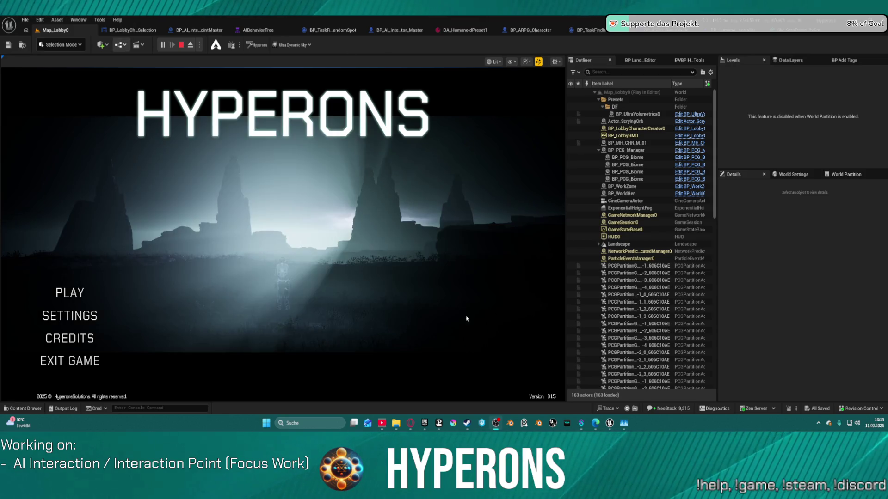
# Step: Choose PLAY, pick the Test character card and play offline at Station New Berlin
pyautogui.click(86, 292)
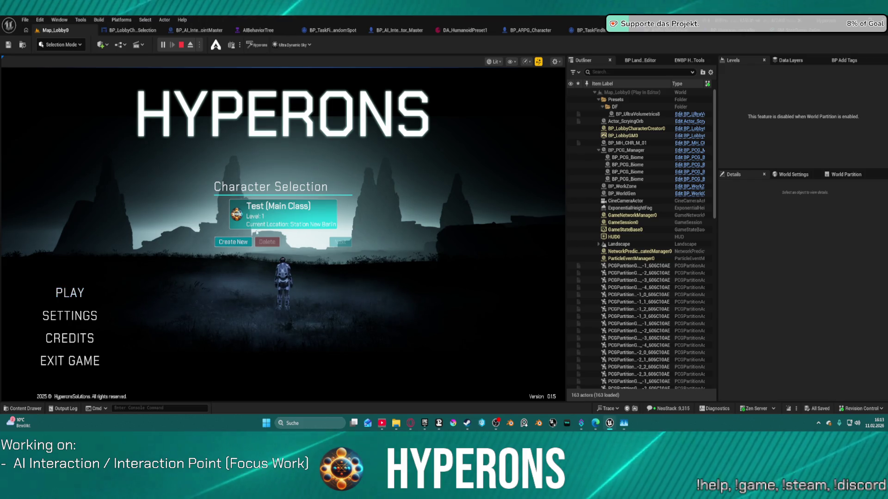
pyautogui.click(268, 222)
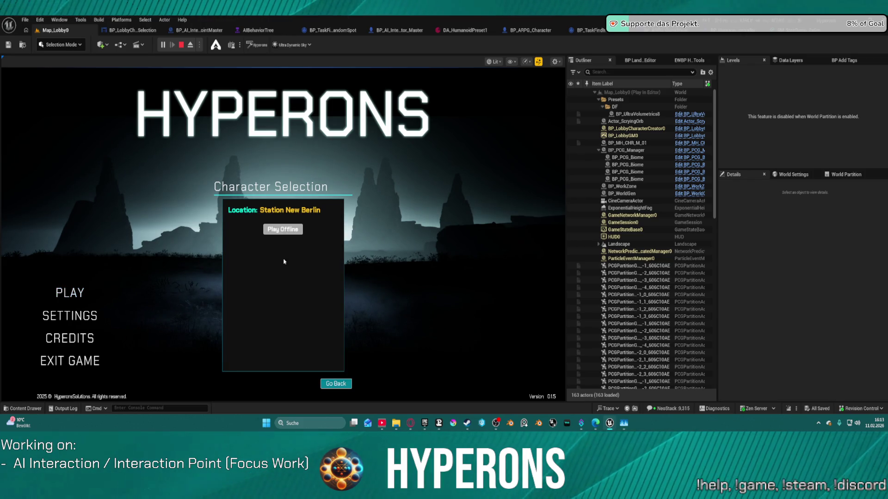
pyautogui.click(282, 230)
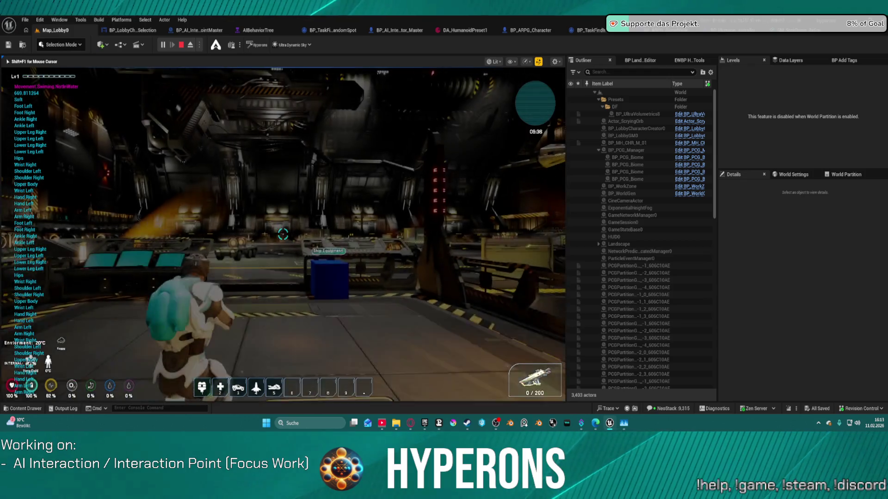
# Step: Run the character across the station hangar and dismiss the Windows Start menu
pyautogui.press('w')
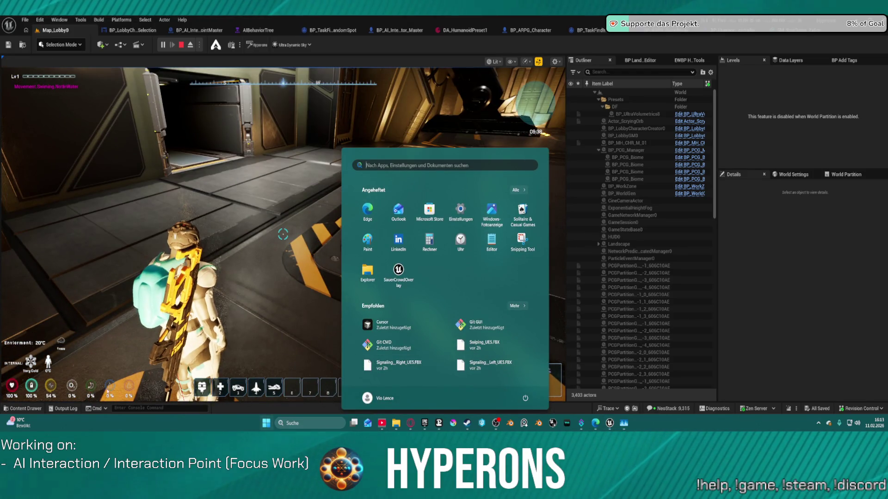
pyautogui.press('Escape')
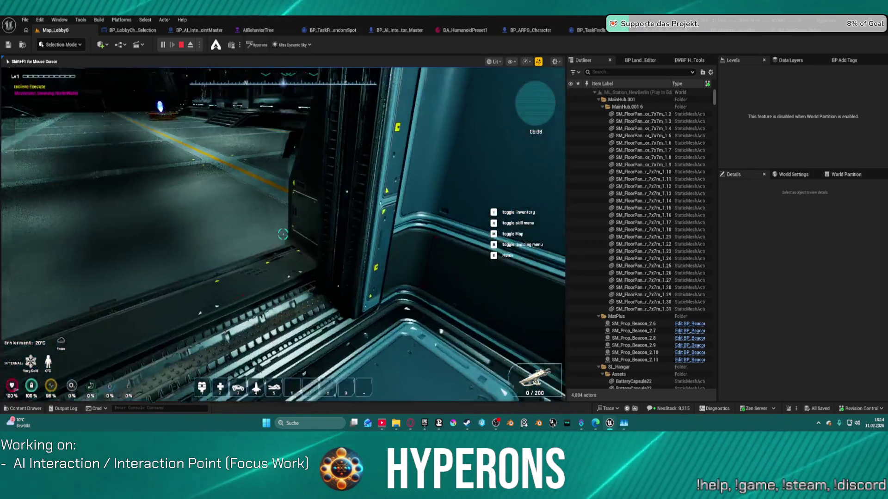
# Step: Cross the hangar floor and jump to fly the character up toward the ceiling
pyautogui.press('w')
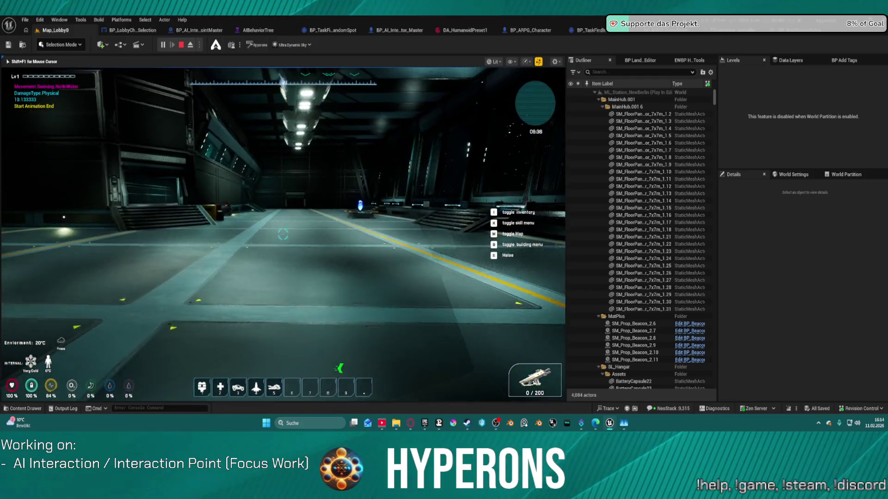
pyautogui.press('w')
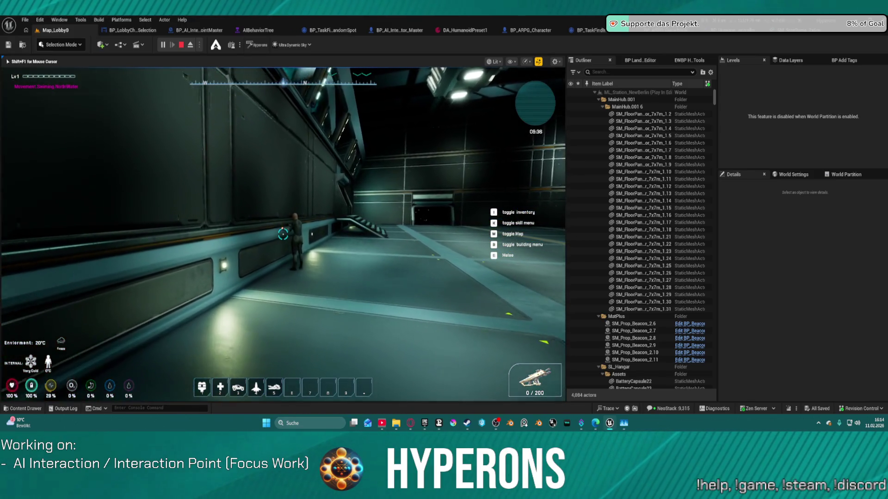
pyautogui.press('w')
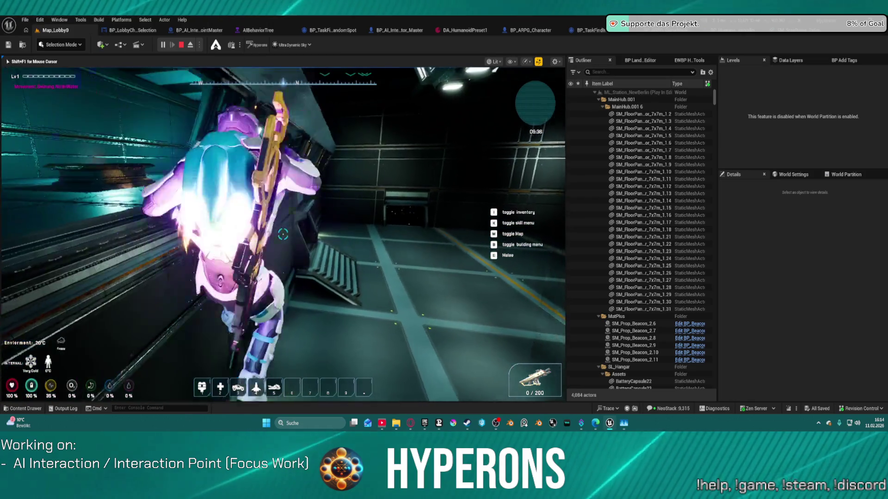
pyautogui.press('space')
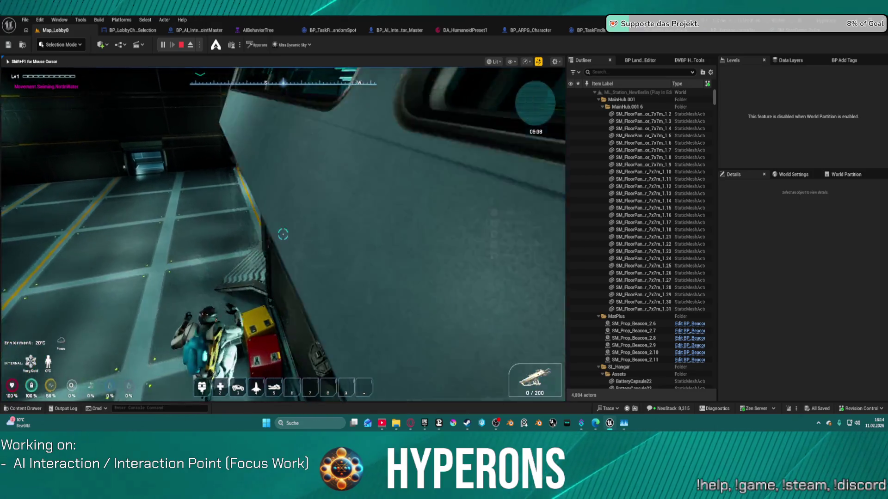
pyautogui.press('w')
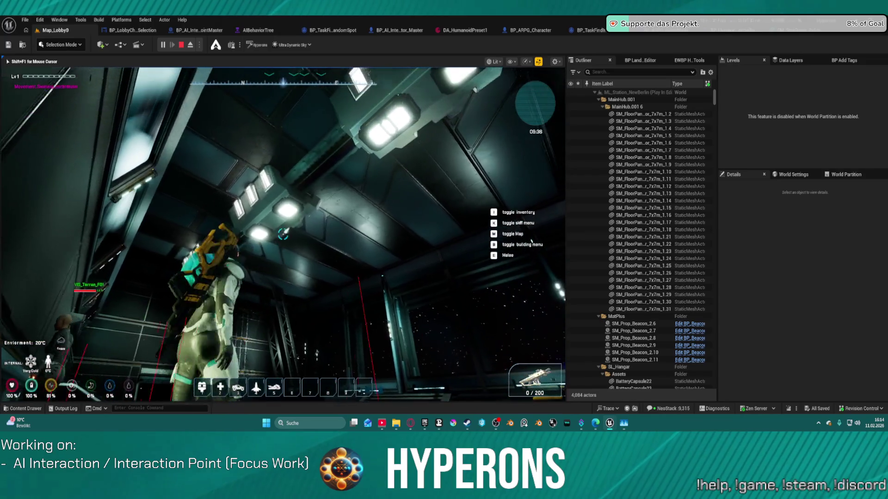
pyautogui.press('space')
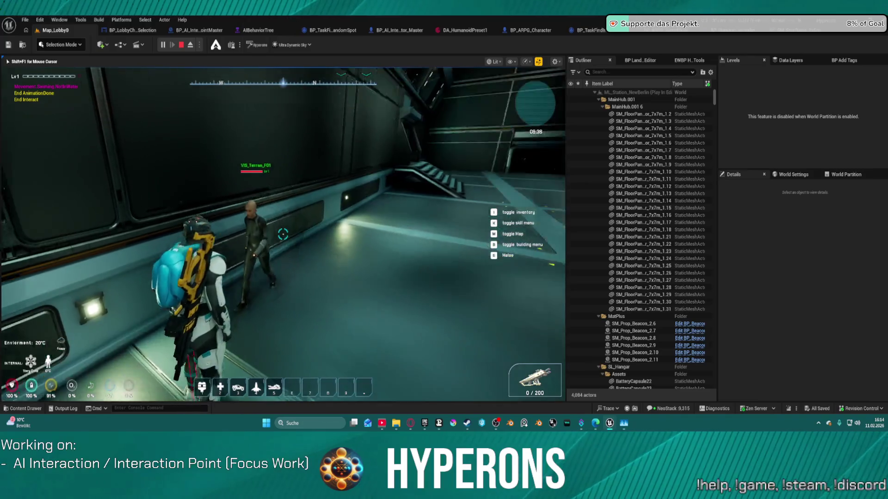
# Step: Follow the walking VIS_Terran_F01 NPC across the hangar toward the stairs and wall
pyautogui.press('w')
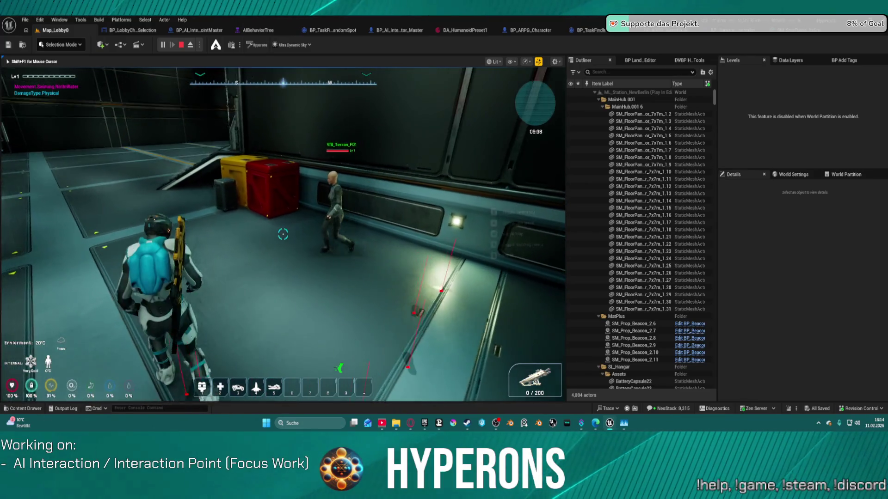
pyautogui.press('w')
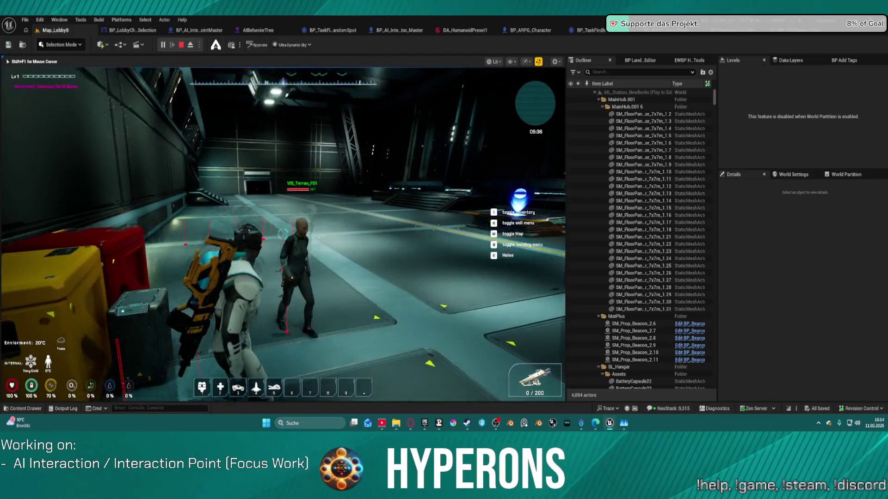
pyautogui.press('w')
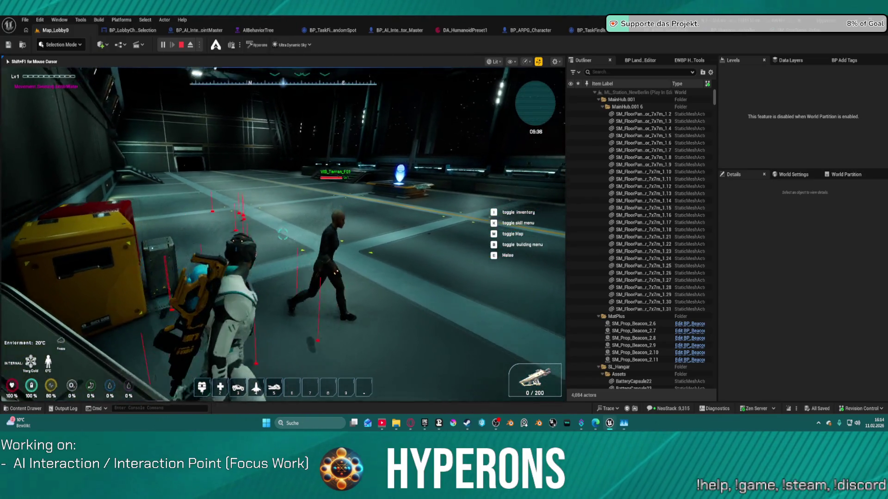
pyautogui.press('w')
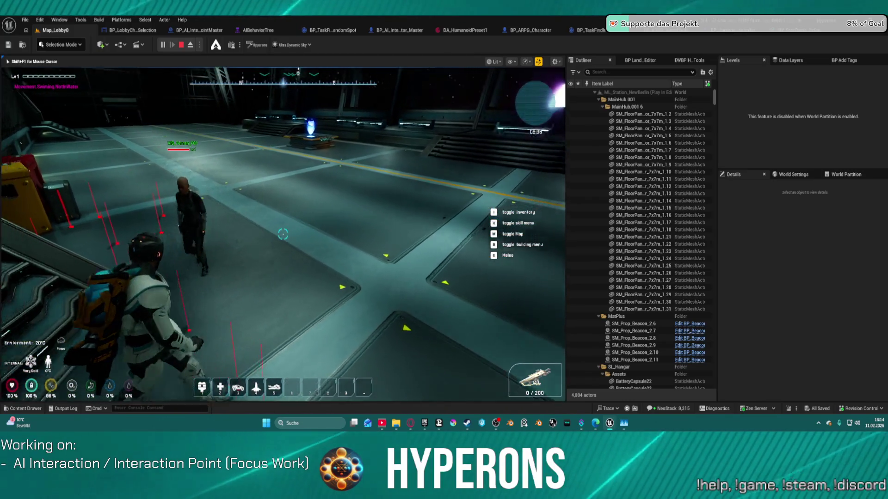
pyautogui.press('w')
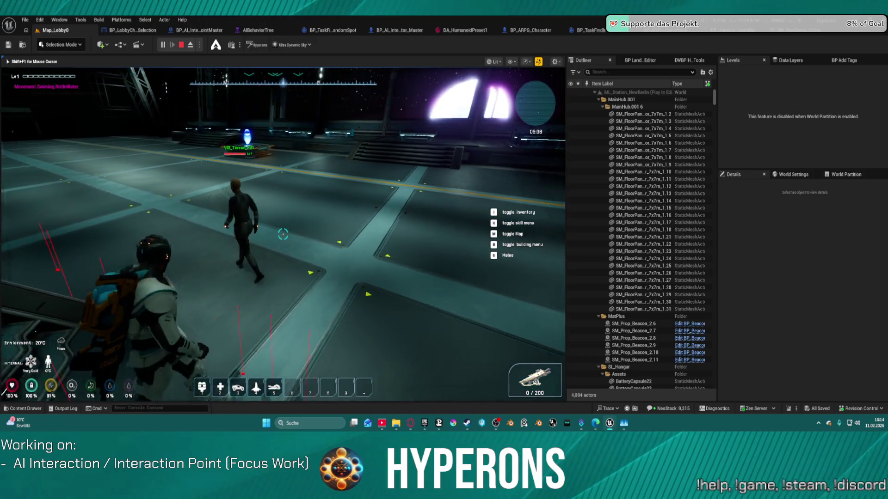
pyautogui.press('w')
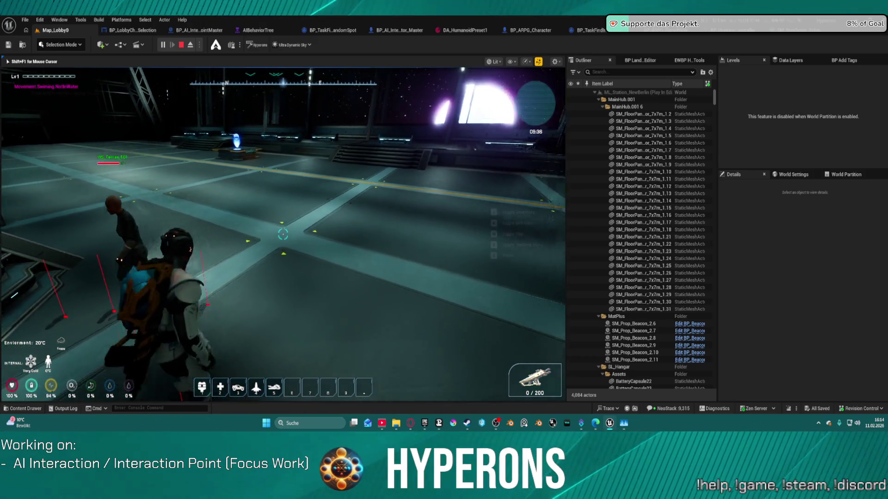
pyautogui.press('w')
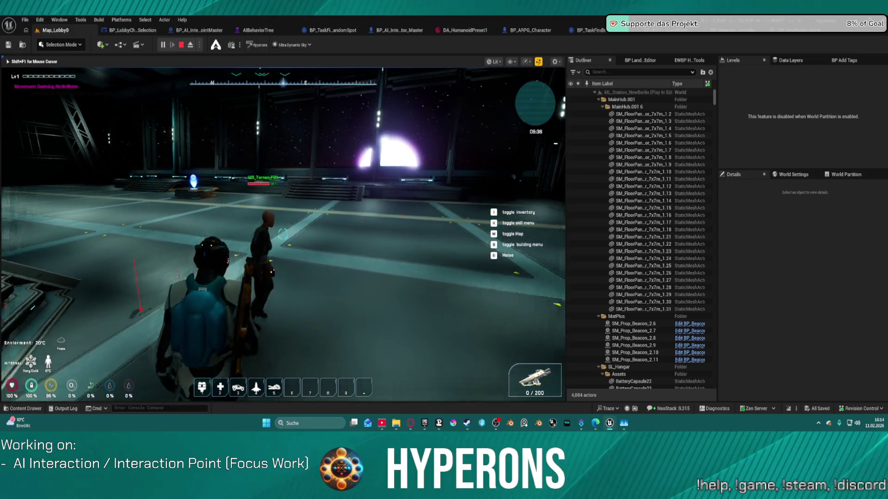
pyautogui.press('w')
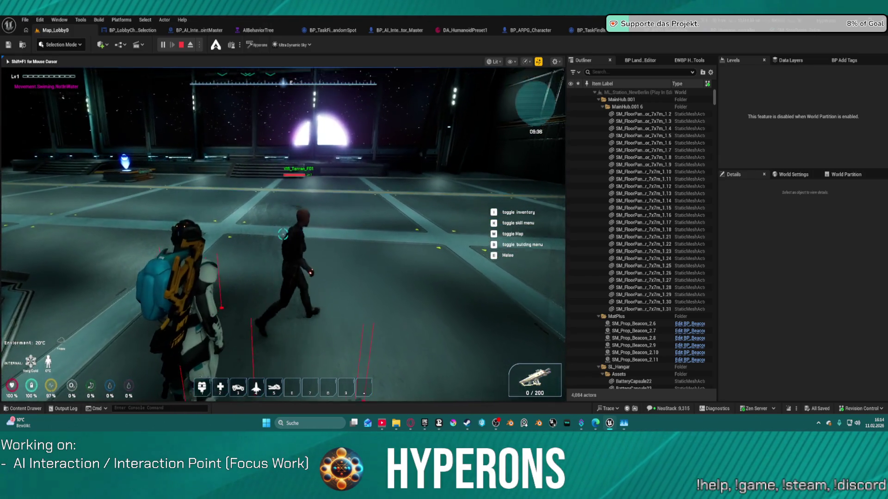
pyautogui.press('w')
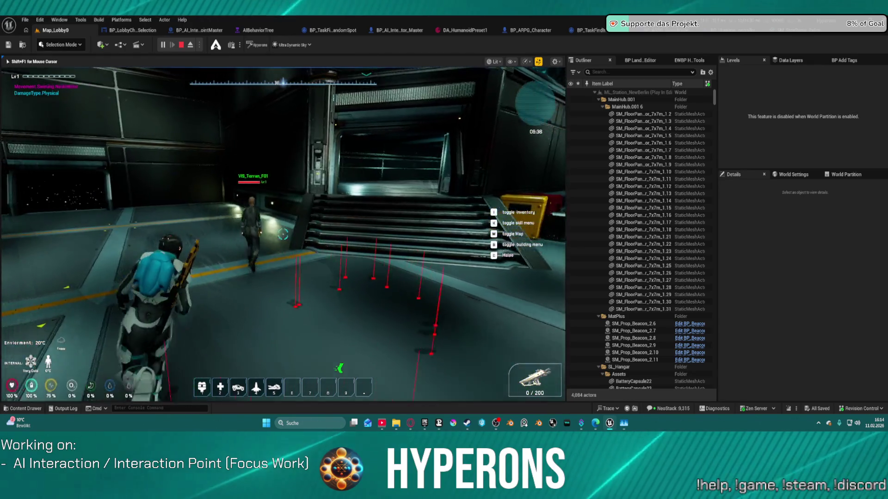
pyautogui.press('w')
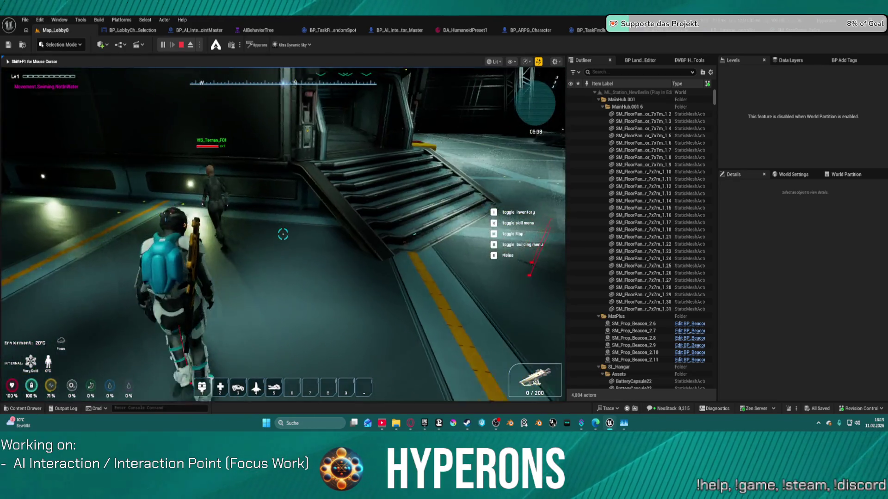
pyautogui.press('w')
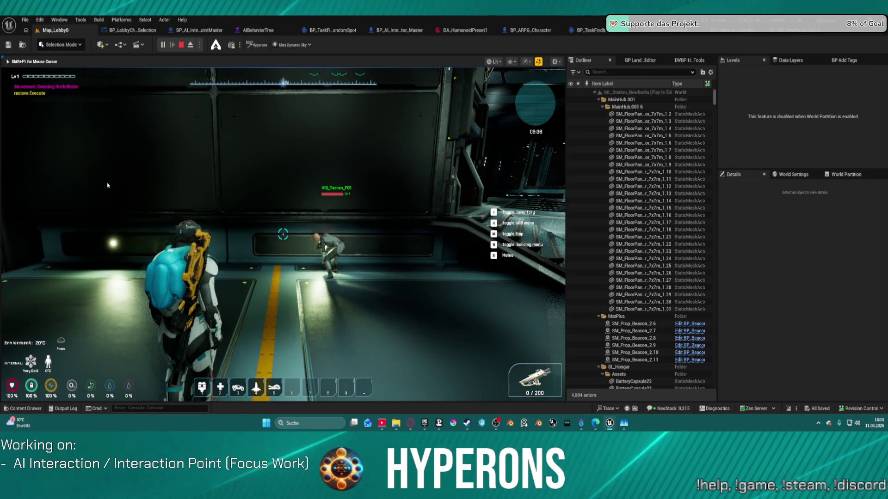
# Step: End the Play-In-Editor session with Esc
pyautogui.press('Escape')
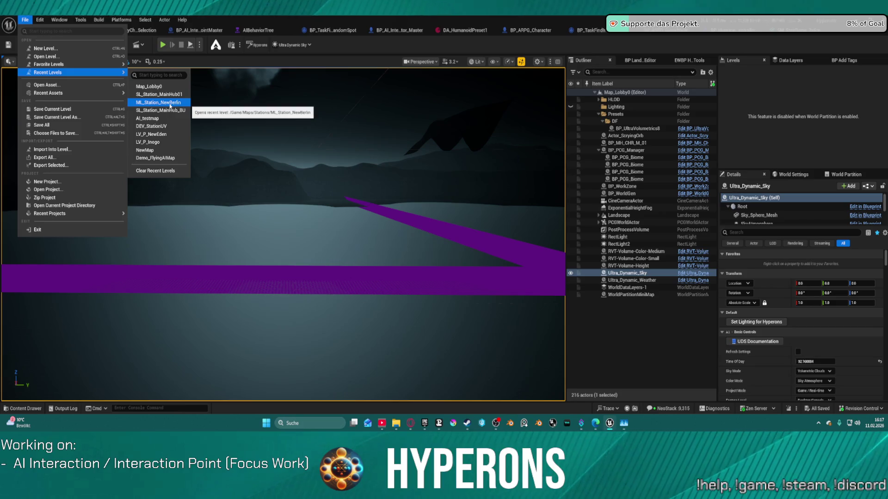
pyautogui.click(204, 119)
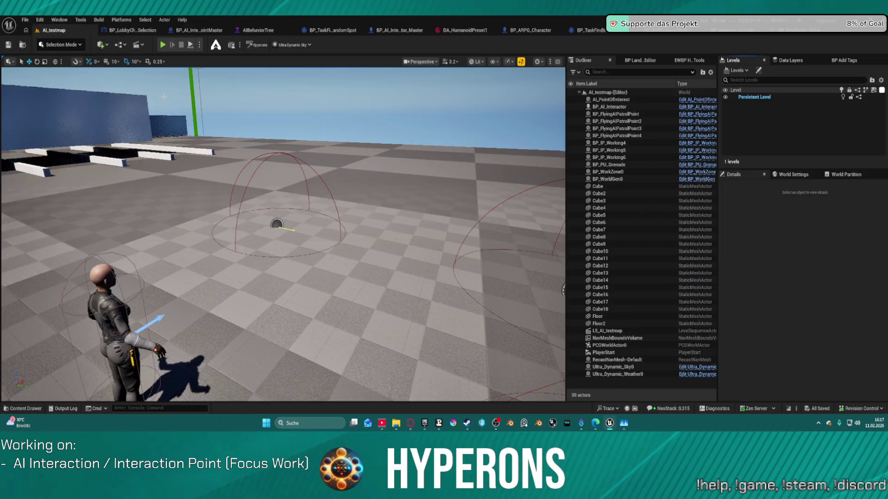
pyautogui.scroll(-15, 324, 195)
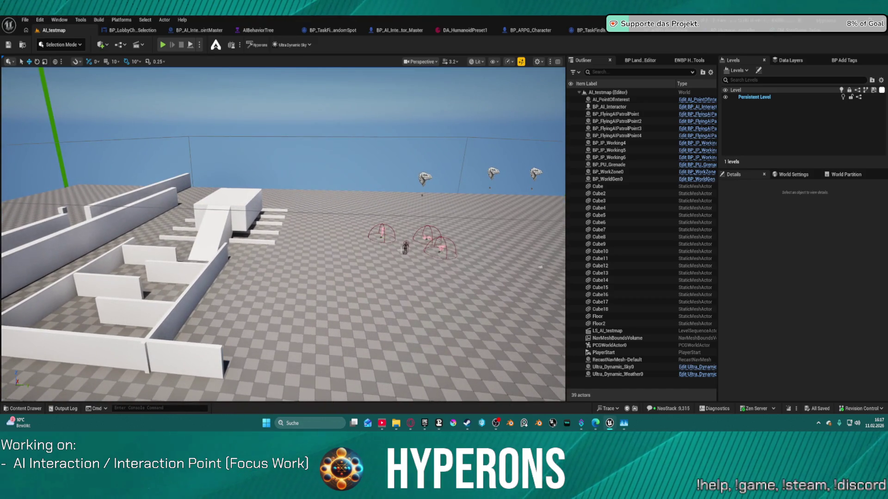
pyautogui.click(405, 248)
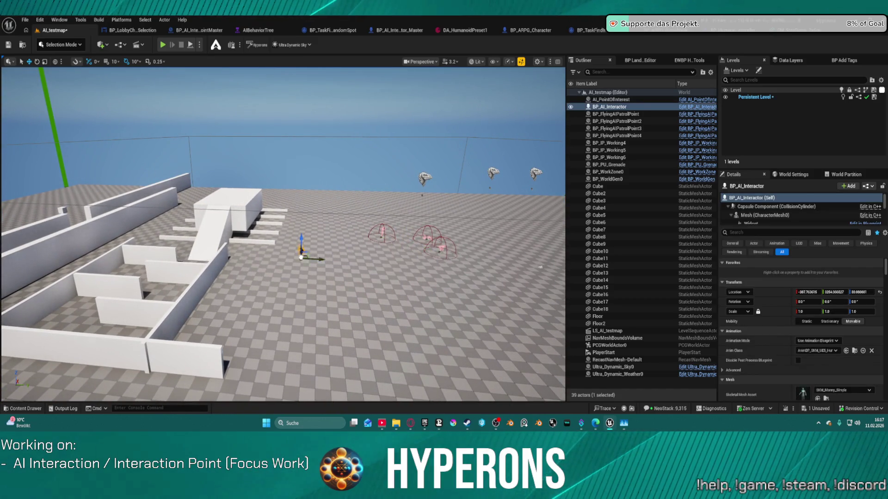
pyautogui.moveTo(301, 252)
pyautogui.mouseDown()
pyautogui.moveTo(23, 297)
pyautogui.moveTo(107, 319)
pyautogui.mouseUp()
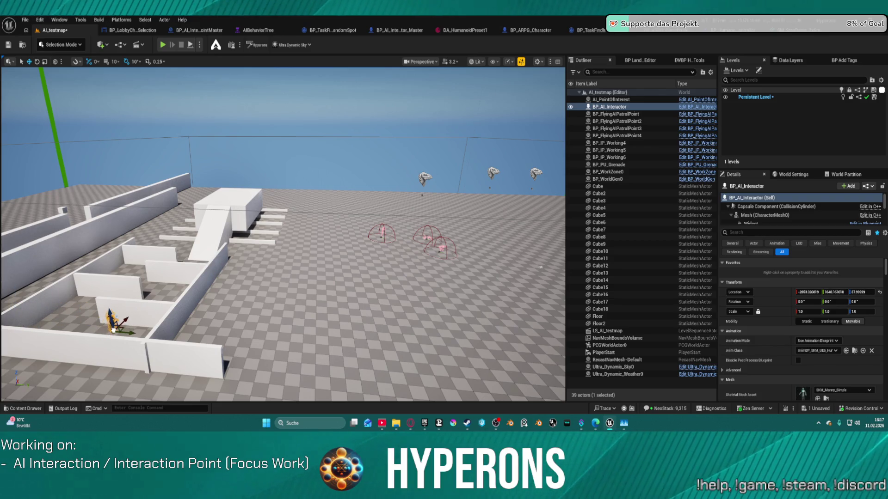
pyautogui.press('f')
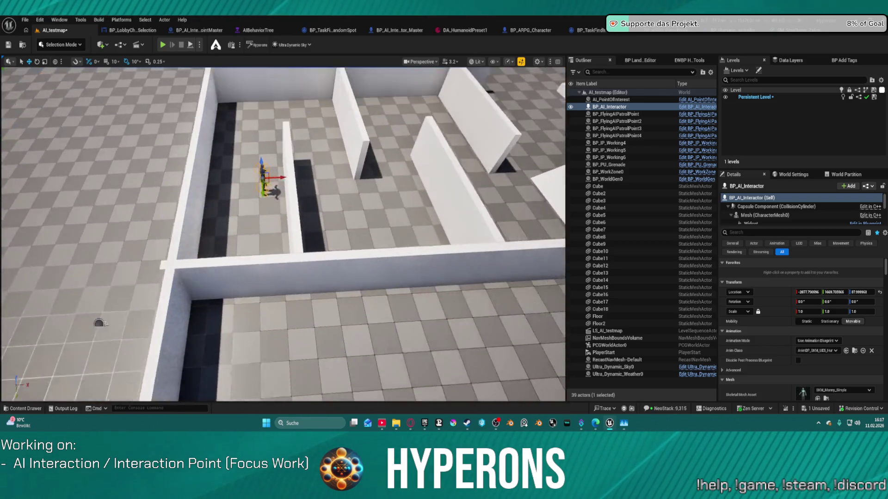
pyautogui.moveTo(266, 211); pyautogui.dragTo(251, 212)
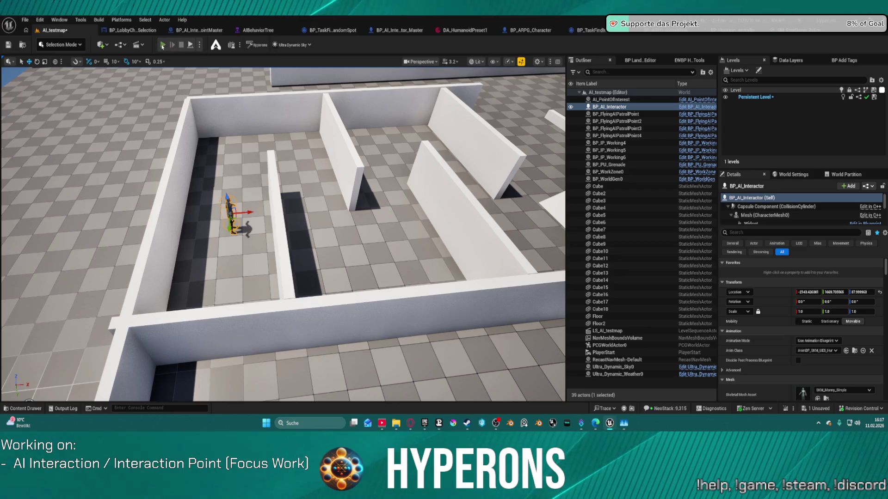
pyautogui.hotkey('alt', 'p')
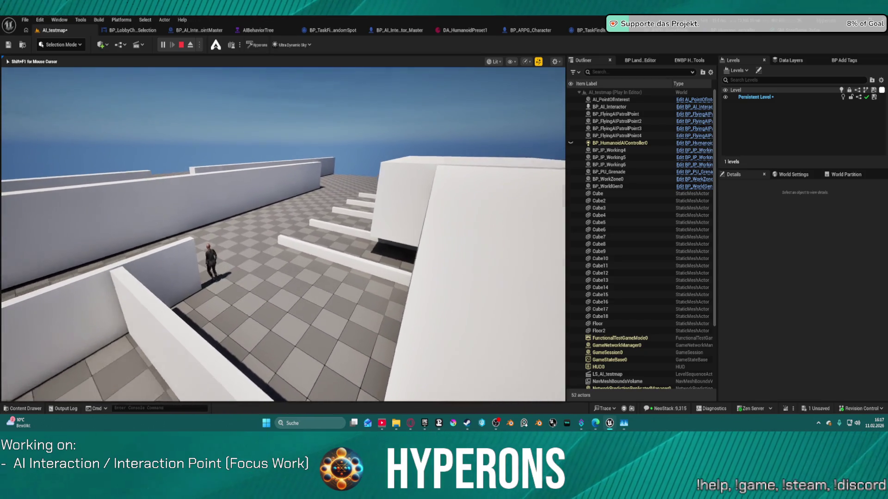
pyautogui.press('Escape')
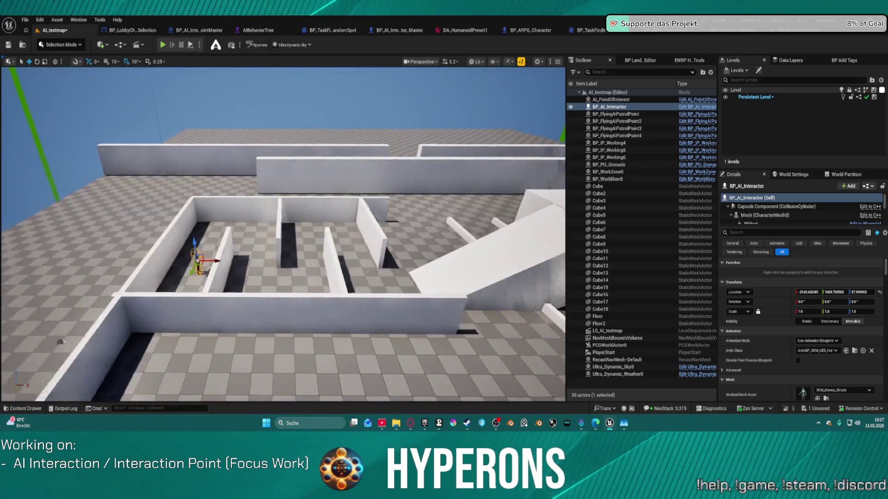
# Step: Move BP_AI_Interactor from the maze onto the raised top block, frame it, and nudge it along Y
pyautogui.moveTo(182, 231); pyautogui.dragTo(182, 223)
pyautogui.moveTo(143, 261)
pyautogui.mouseDown()
pyautogui.moveTo(485, 261)
pyautogui.moveTo(501, 217)
pyautogui.mouseUp()
pyautogui.moveTo(478, 262); pyautogui.dragTo(531, 199)
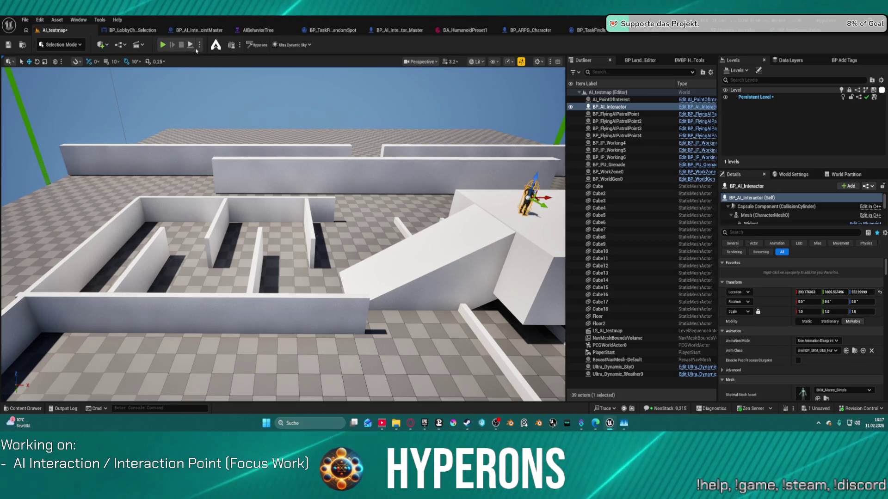
pyautogui.press('f')
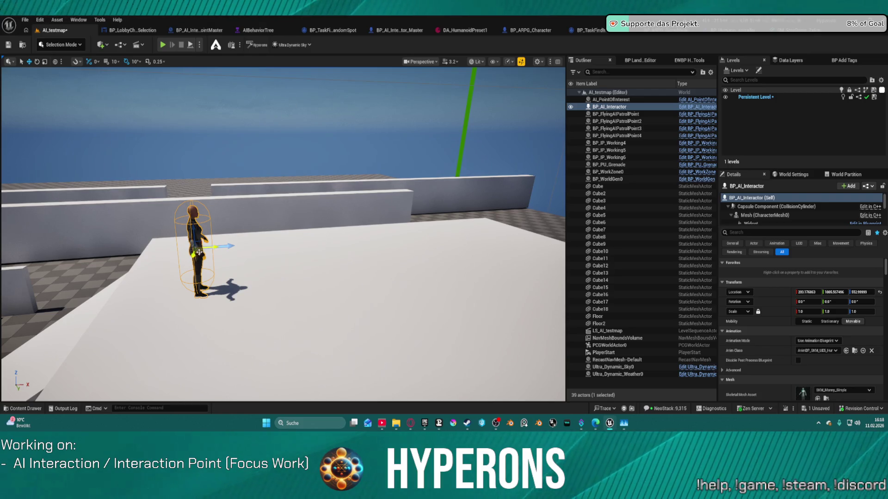
pyautogui.moveTo(193, 258); pyautogui.dragTo(193, 275)
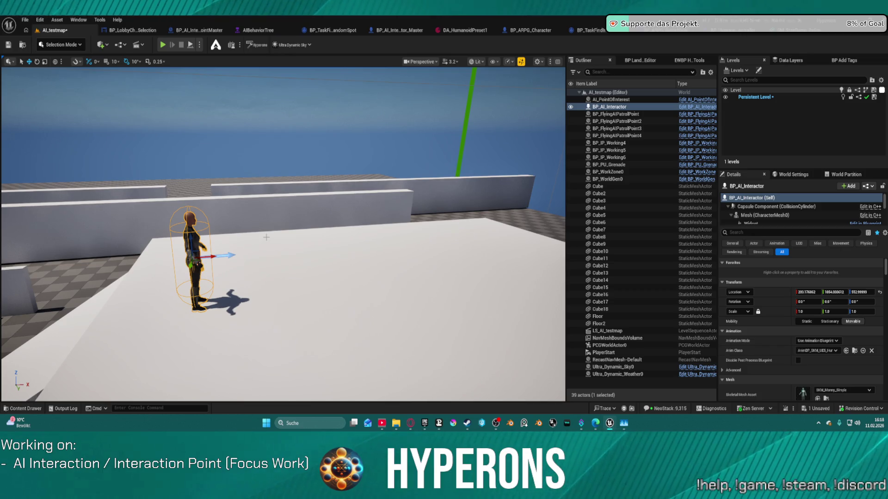
pyautogui.scroll(-10, 790, 332)
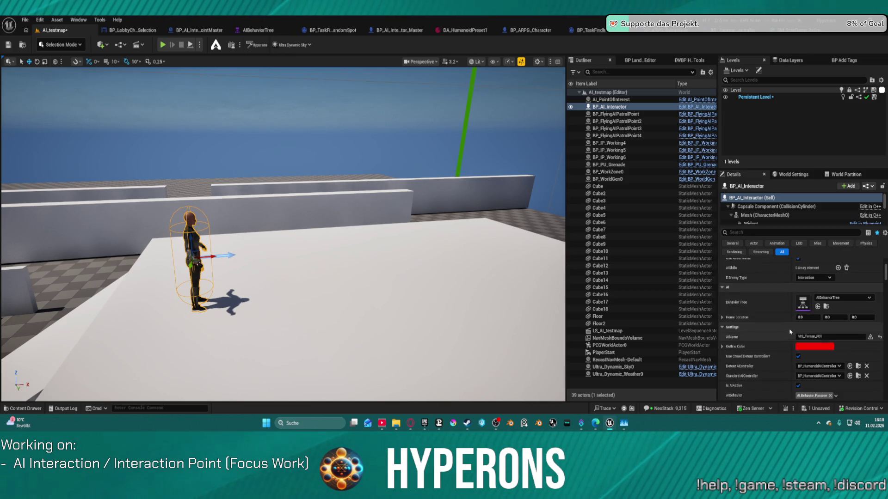
pyautogui.click(770, 232)
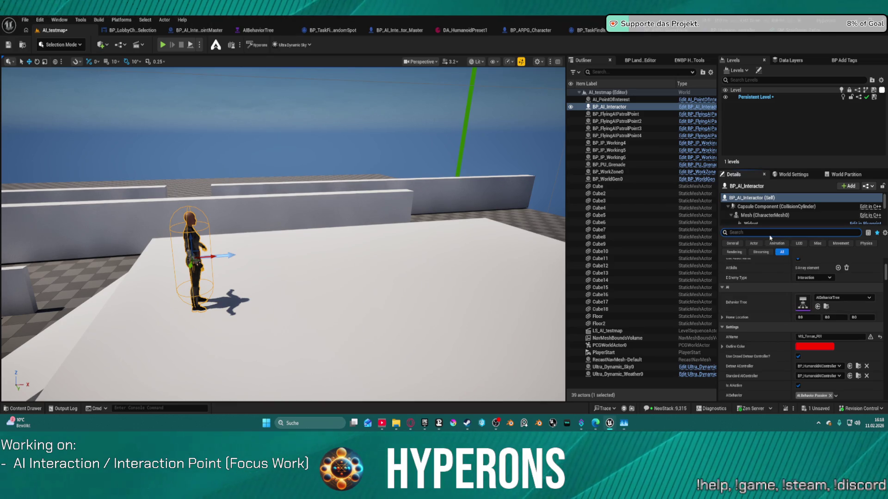
pyautogui.write('mov')
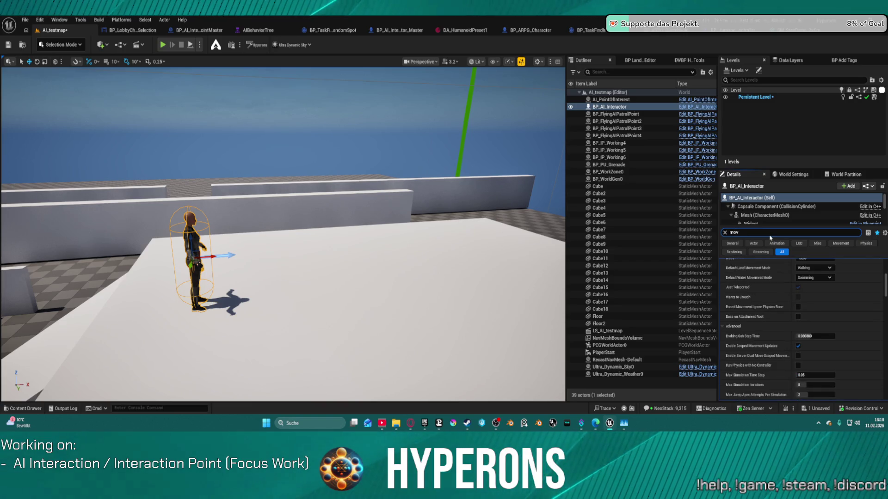
pyautogui.scroll(5, 868, 311)
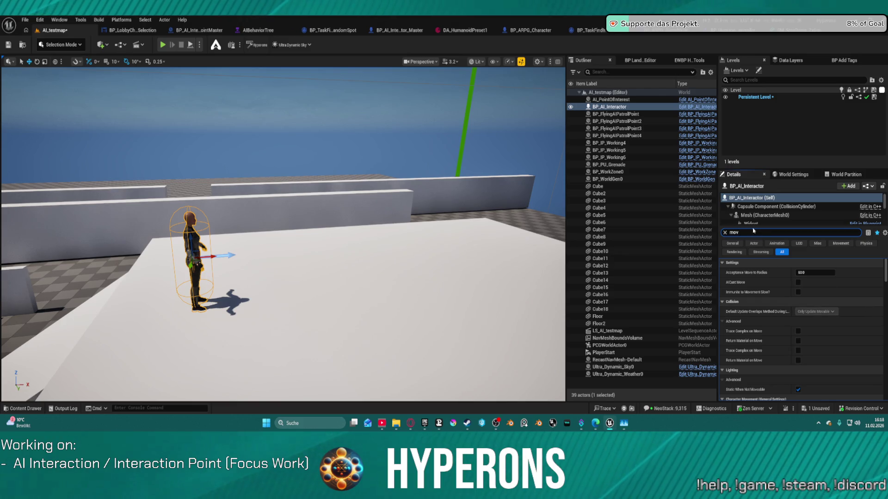
pyautogui.press('BackSpace')
pyautogui.press('BackSpace')
pyautogui.press('BackSpace')
pyautogui.write('overr')
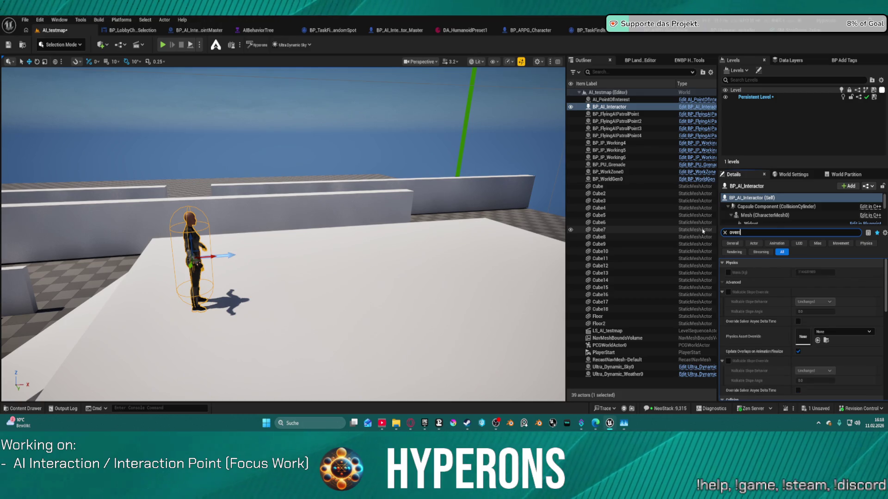
pyautogui.write('id')
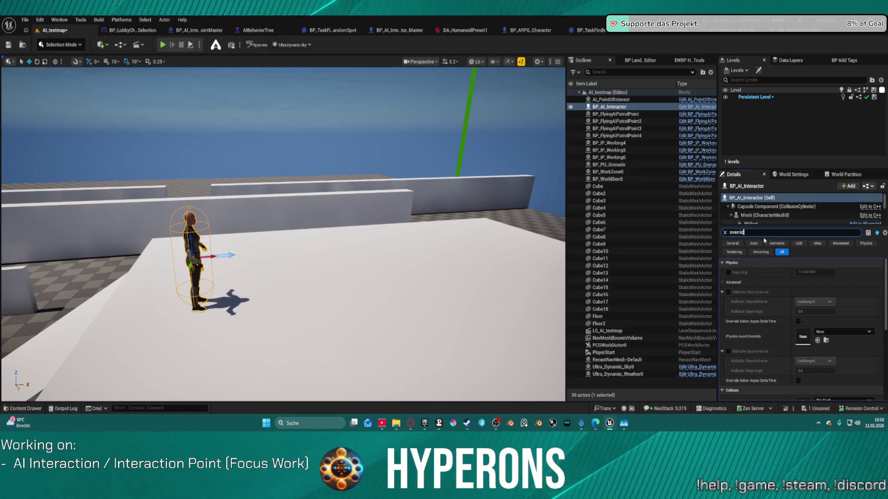
pyautogui.scroll(-3, 820, 365)
pyautogui.scroll(-3, 820, 365)
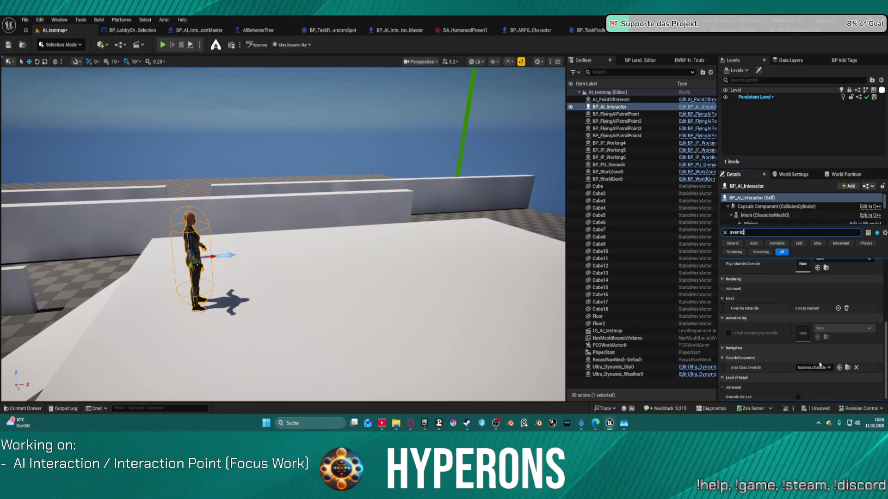
pyautogui.scroll(6, 836, 358)
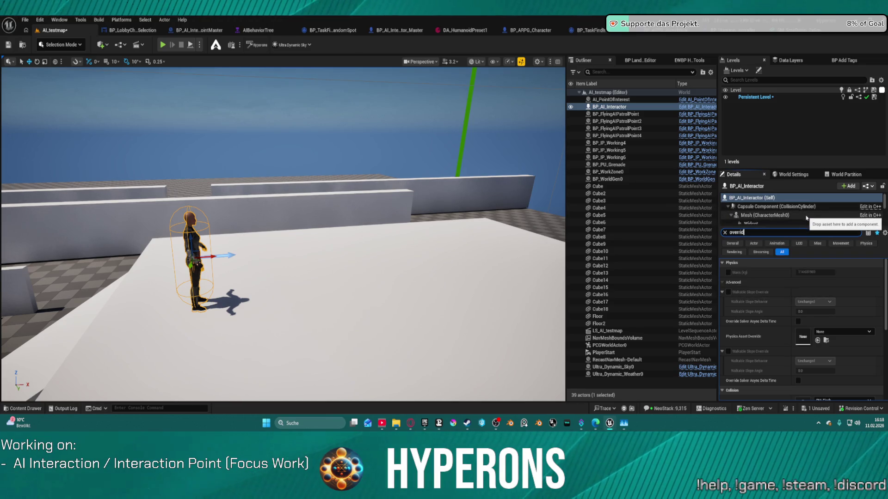
pyautogui.click(725, 233)
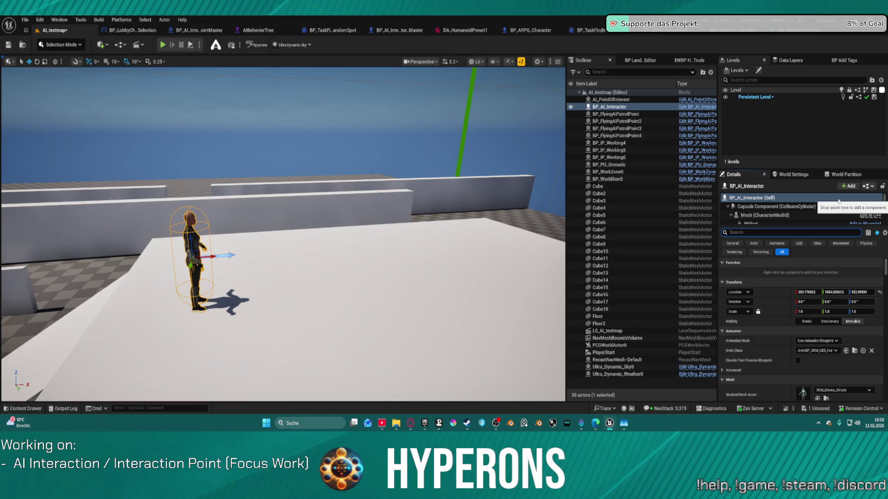
pyautogui.moveTo(815, 226)
pyautogui.mouseDown()
pyautogui.moveTo(815, 320)
pyautogui.moveTo(815, 299)
pyautogui.mouseUp()
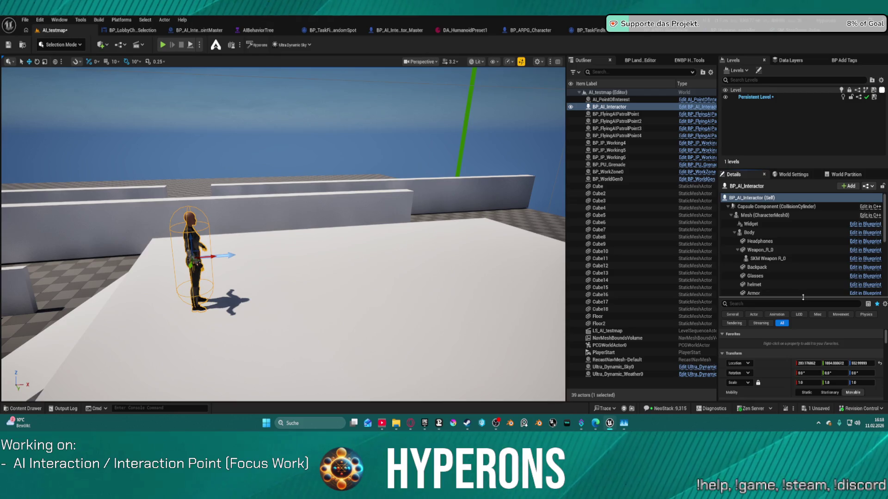
pyautogui.moveTo(803, 297); pyautogui.dragTo(787, 225)
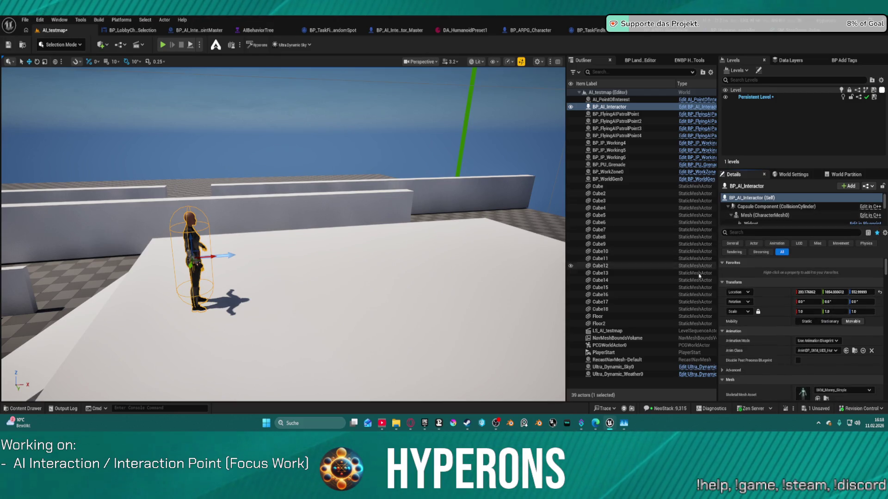
# Step: Check both AI master blueprints, then open BP_AI_Main from the Content Drawer
pyautogui.click(182, 30)
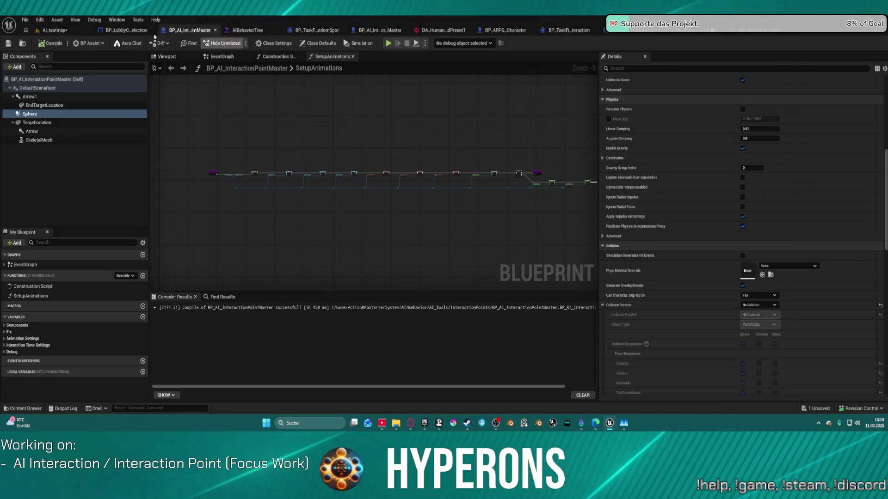
pyautogui.click(380, 31)
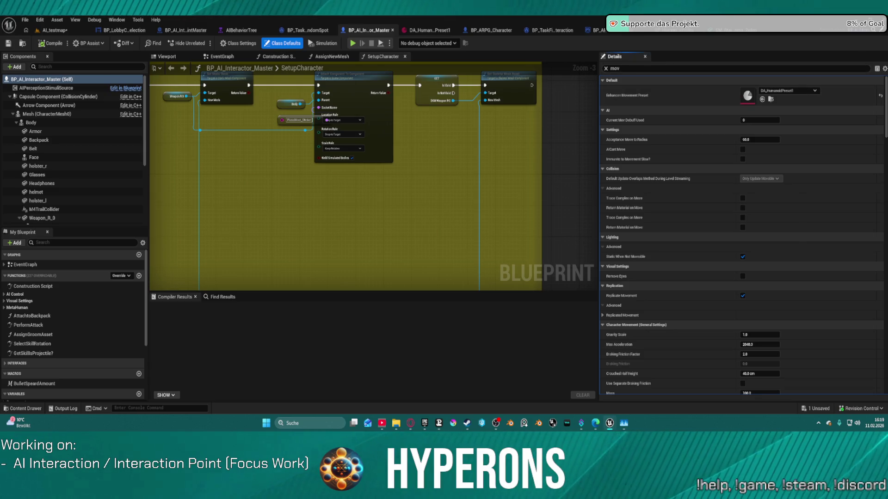
pyautogui.hotkey('ctrl', 'space')
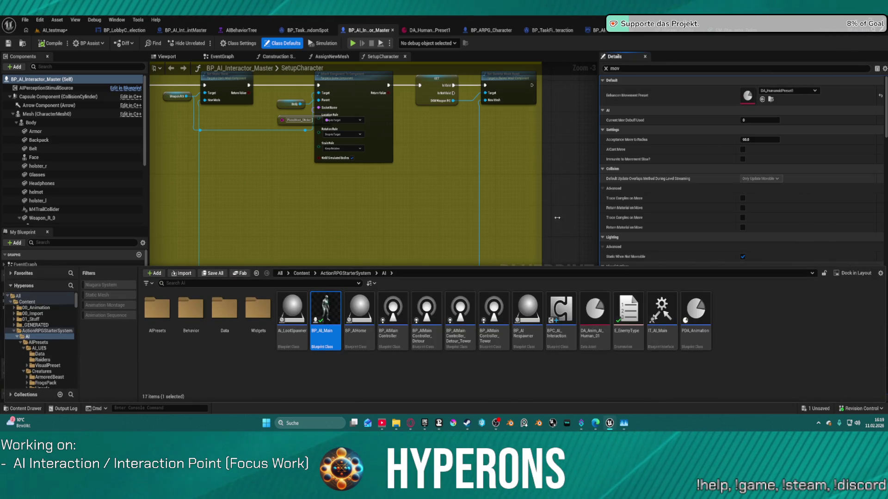
pyautogui.click(331, 342)
pyautogui.doubleClick(331, 342)
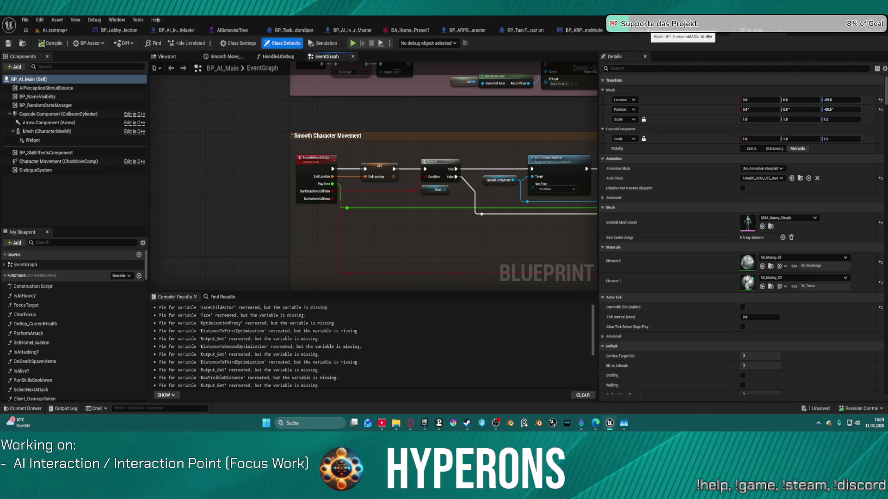
# Step: Review the BP_HumanoidAIController, lobby character selection and ARPG game mode tabs, returning to BP_AI_Main
pyautogui.click(649, 29)
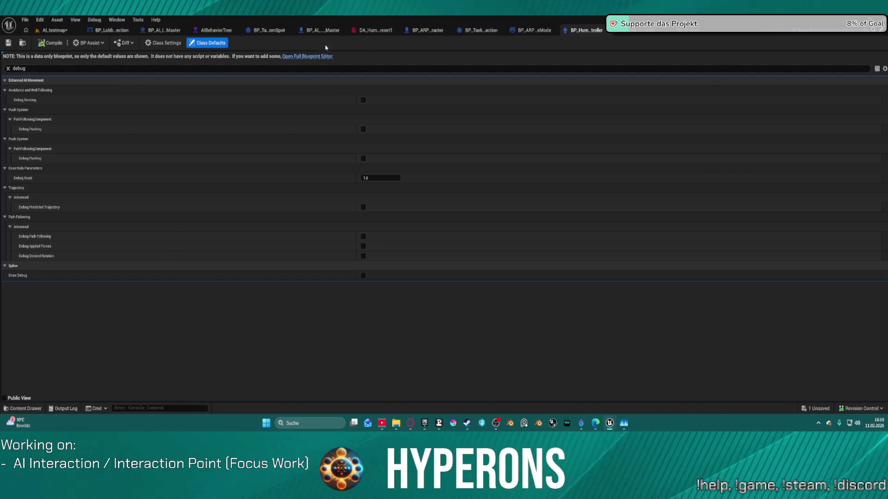
pyautogui.click(122, 31)
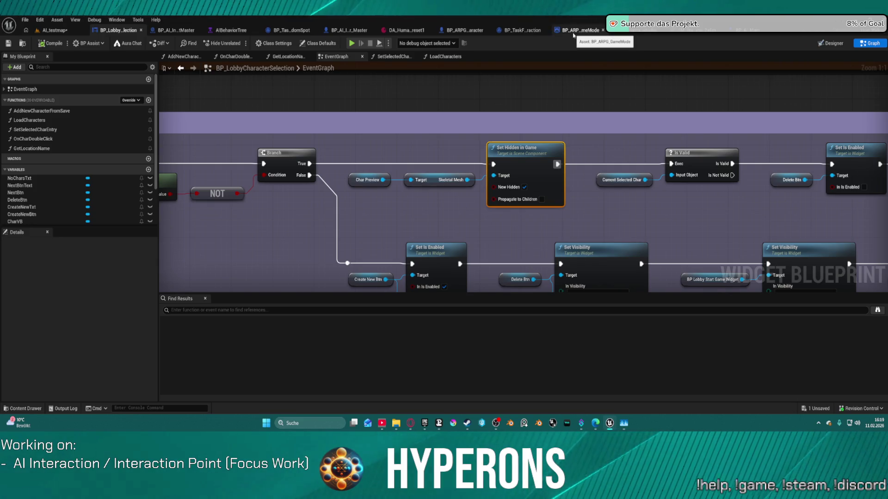
pyautogui.click(581, 31)
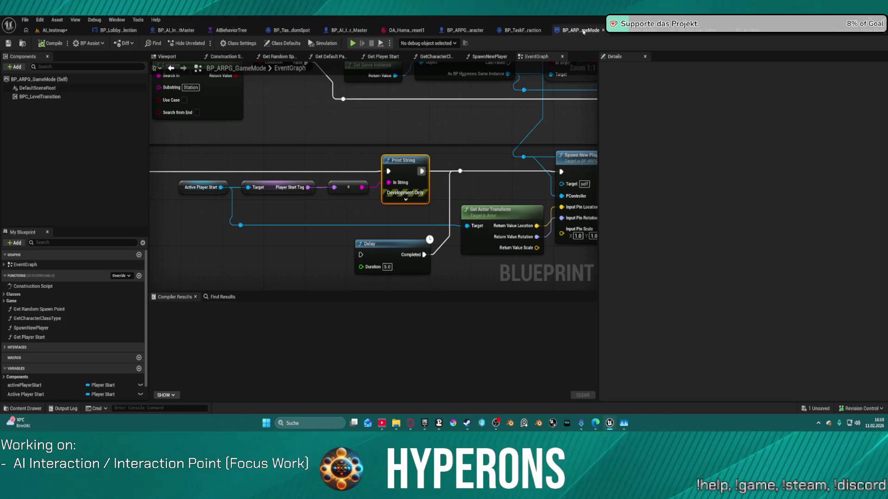
pyautogui.click(636, 34)
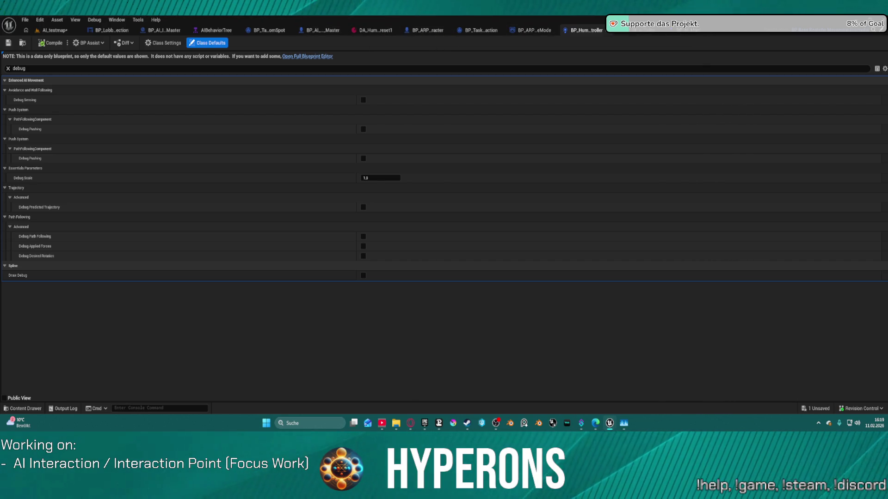
pyautogui.click(689, 35)
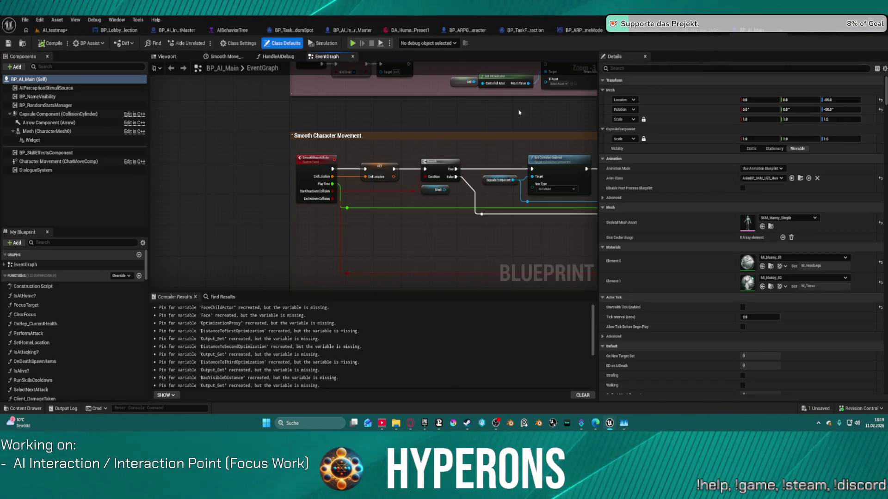
# Step: Select the EnhancenMovementPreset variable in My Blueprint and compile BP_AI_Main
pyautogui.moveTo(146, 265); pyautogui.dragTo(145, 400)
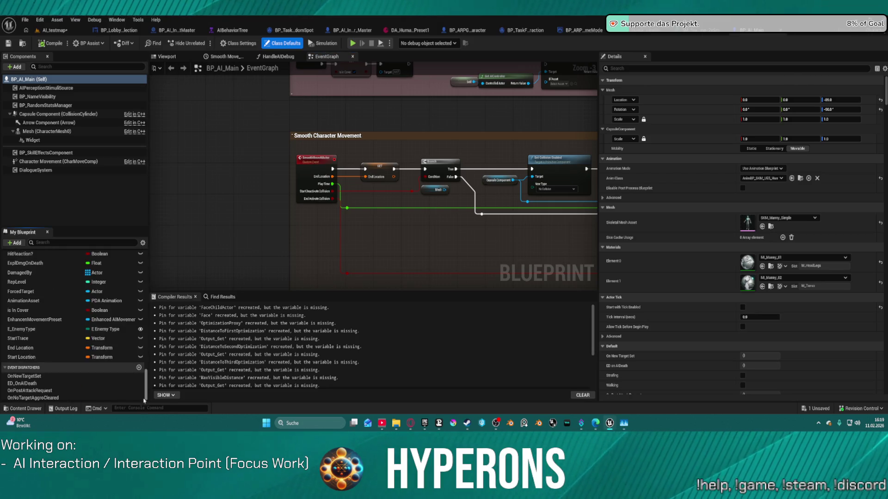
pyautogui.click(60, 320)
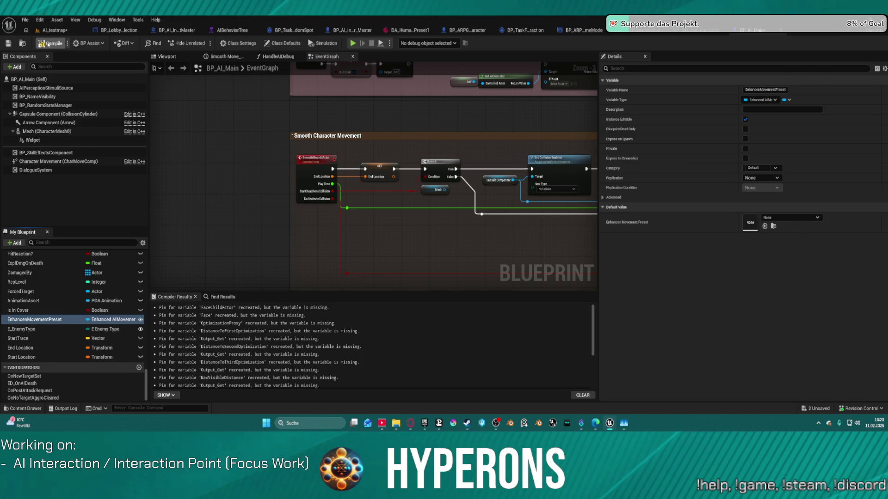
pyautogui.click(50, 45)
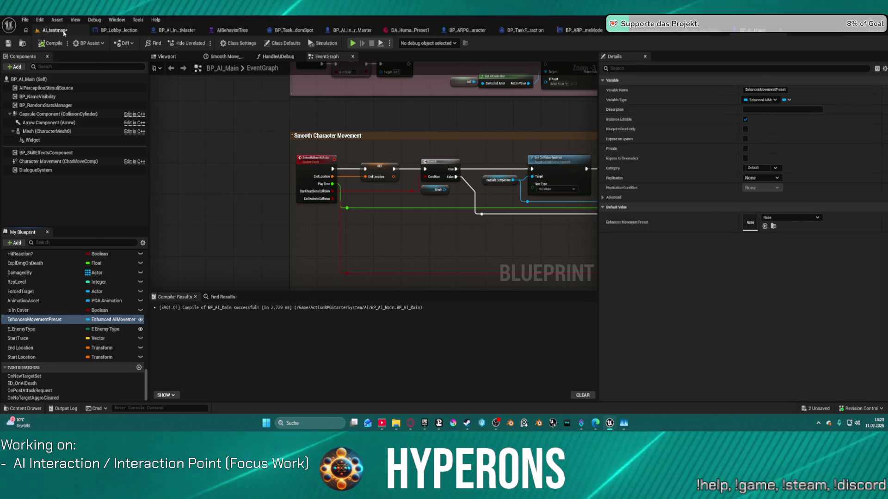
# Step: In AI_testmap, set BP_AI_Interactor's Enhanced Movement Preset to DA_HumanoidPreset and start a playtest
pyautogui.click(54, 30)
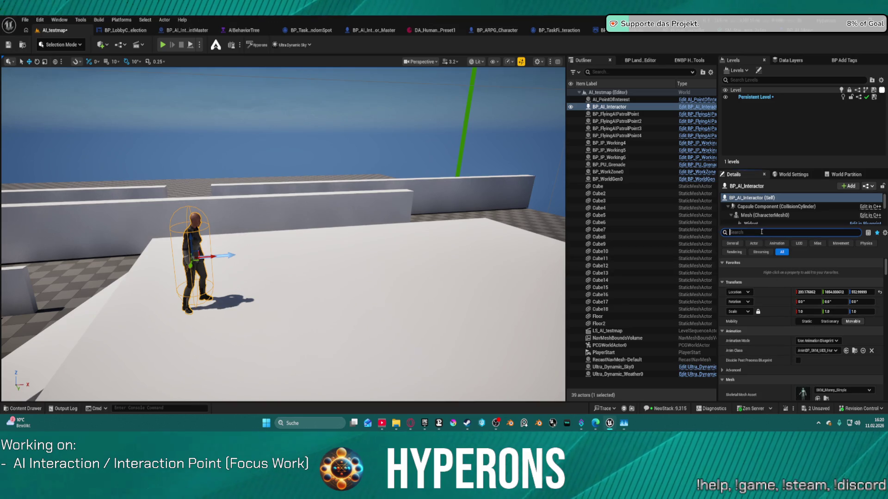
pyautogui.write('movm')
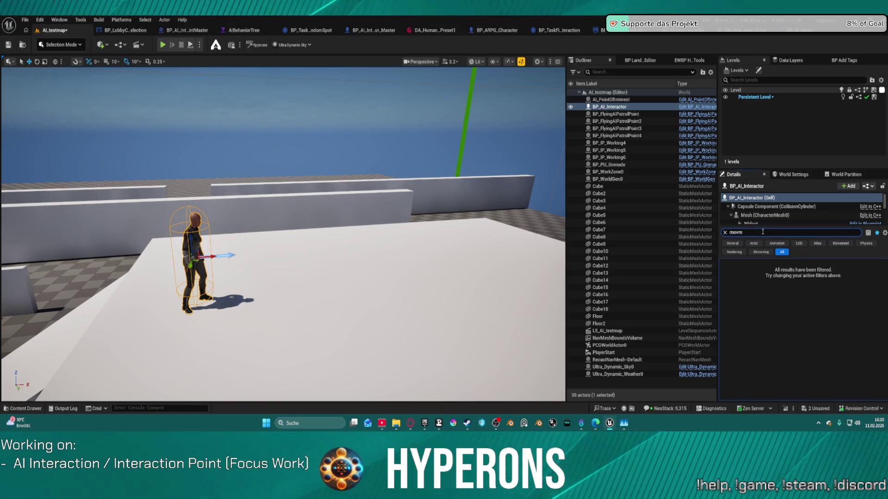
pyautogui.press('BackSpace')
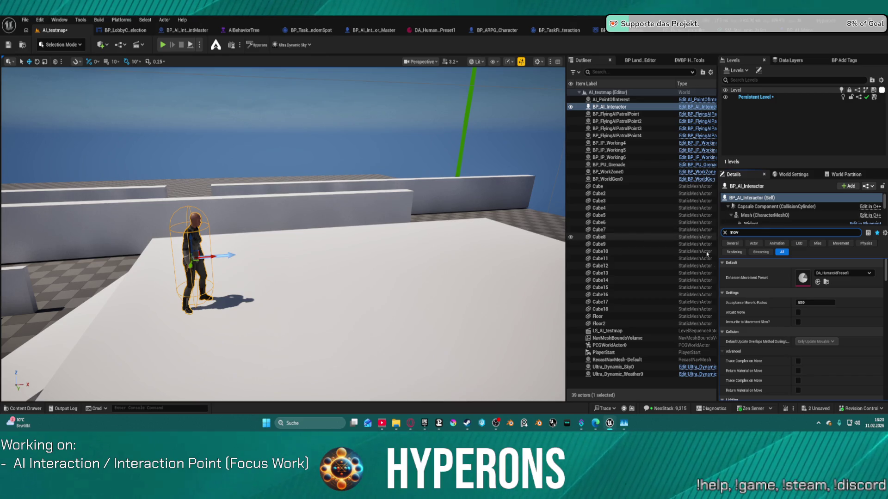
pyautogui.click(843, 273)
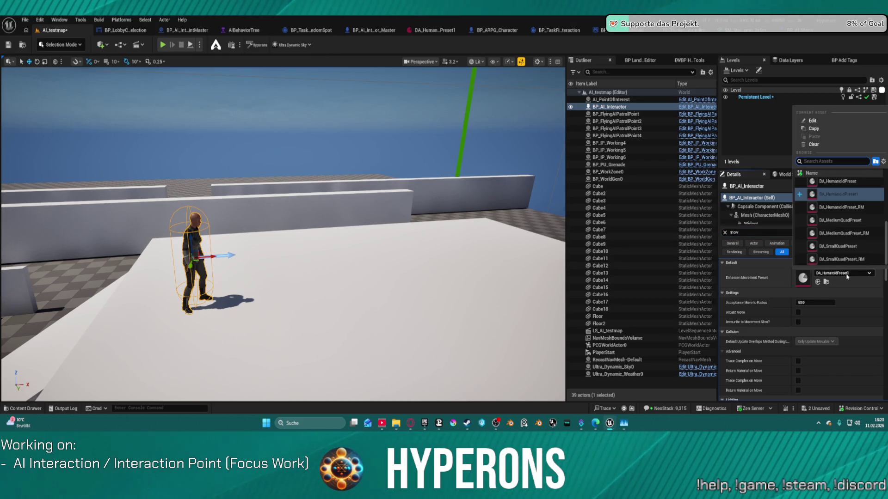
pyautogui.click(844, 184)
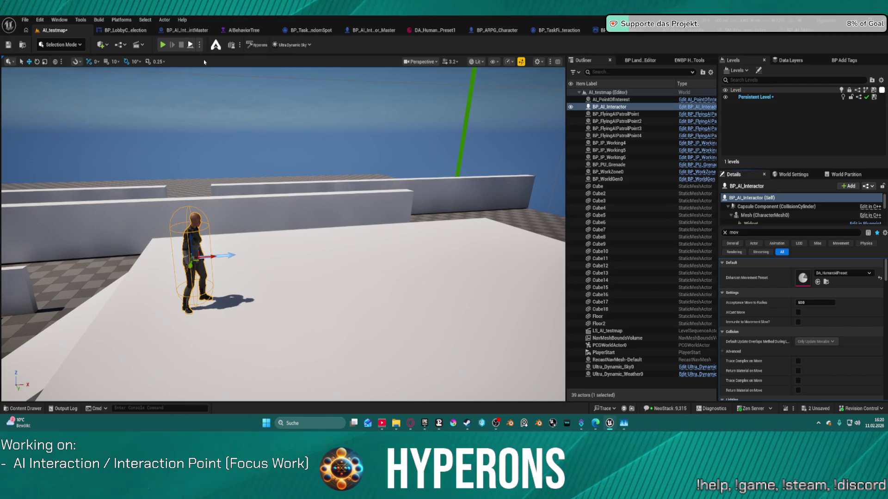
pyautogui.click(163, 44)
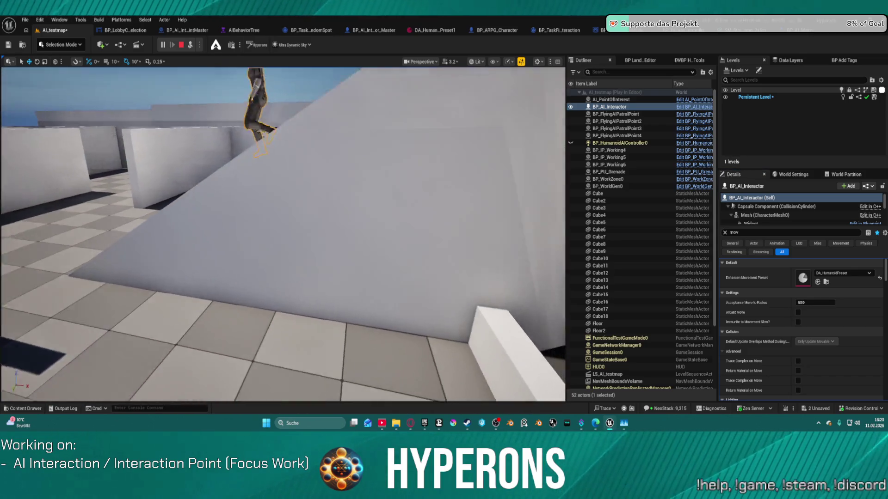
# Step: Keep the running AI character framed with F, then stop the playtest with Esc
pyautogui.press('f')
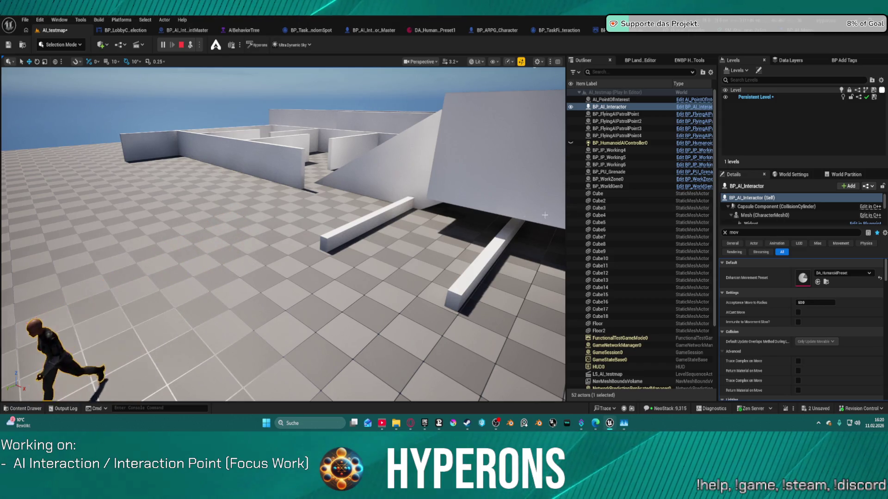
pyautogui.press('f')
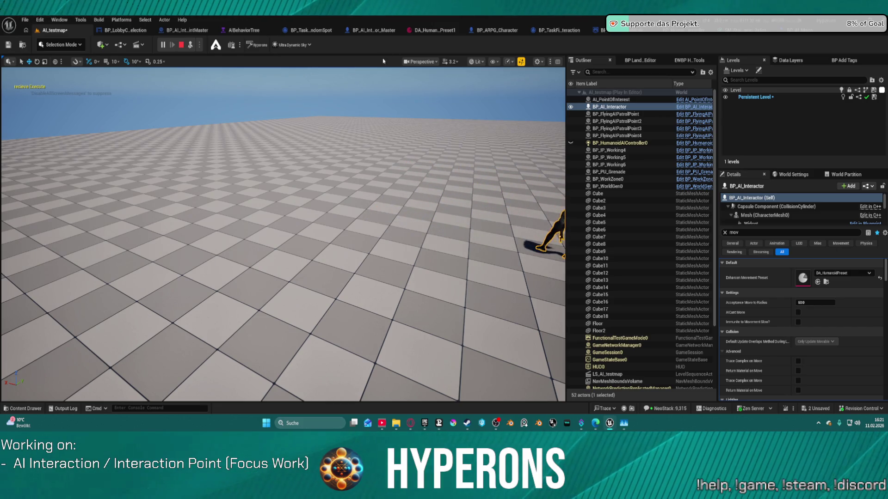
pyautogui.press('f')
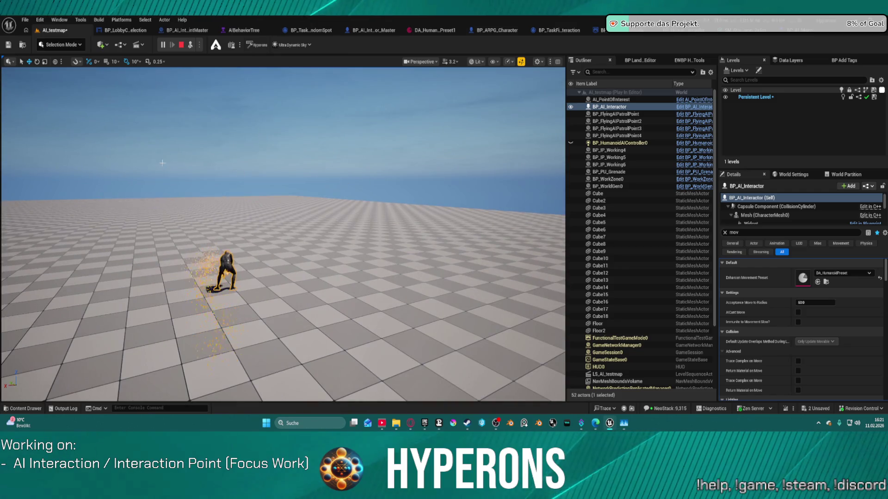
pyautogui.press('Escape')
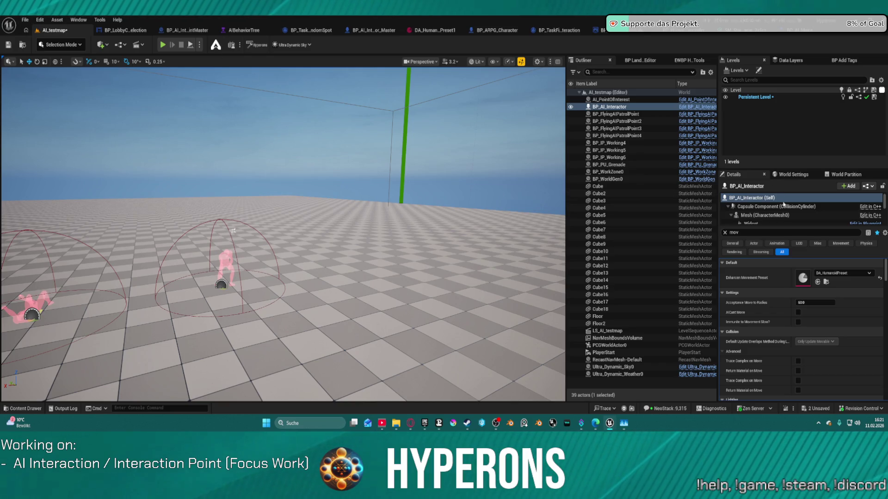
# Step: Open SL_Station_MainHub01 from Recent Levels, saving AI_testmap, and select BP_AI_Interactor_Master
pyautogui.click(842, 273)
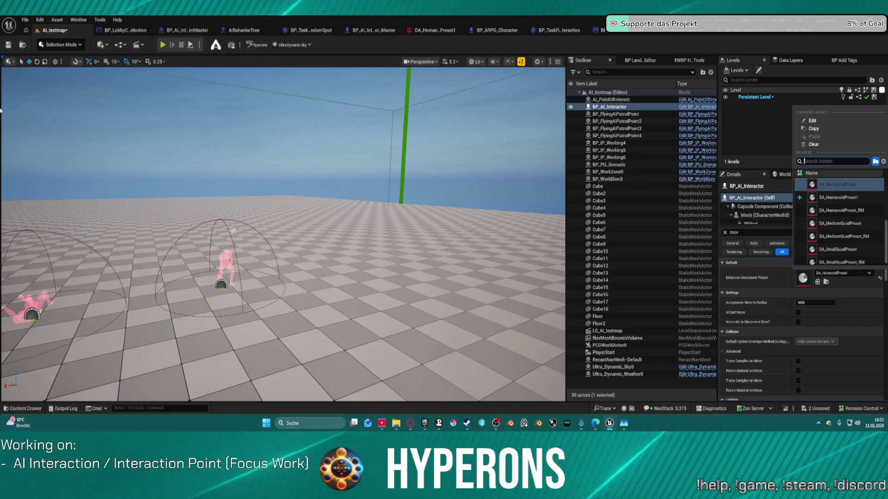
pyautogui.click(25, 19)
pyautogui.moveTo(70, 72)
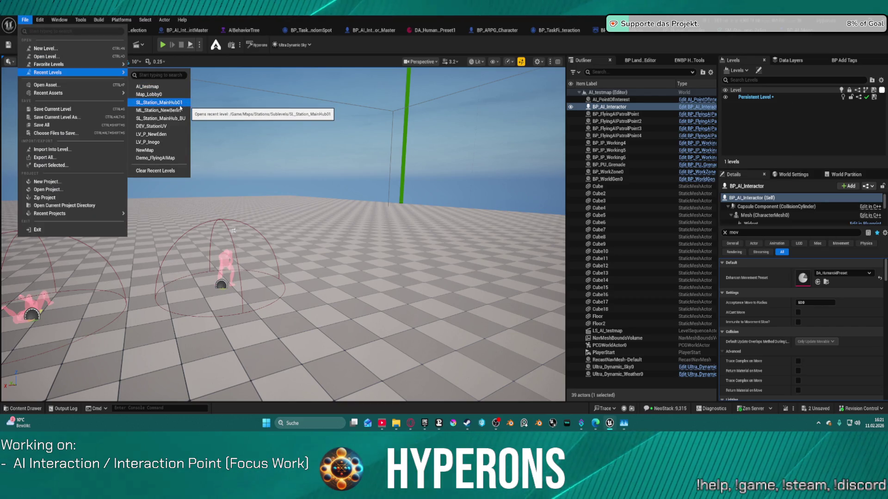
pyautogui.click(172, 104)
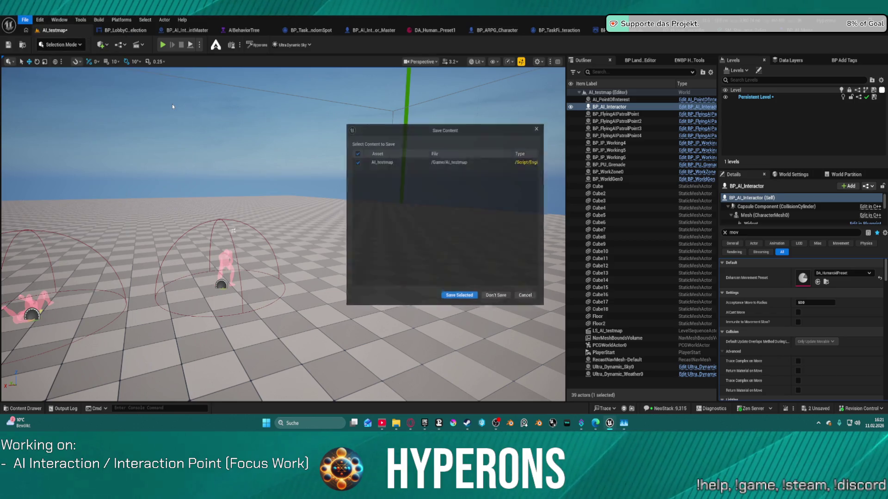
pyautogui.click(444, 299)
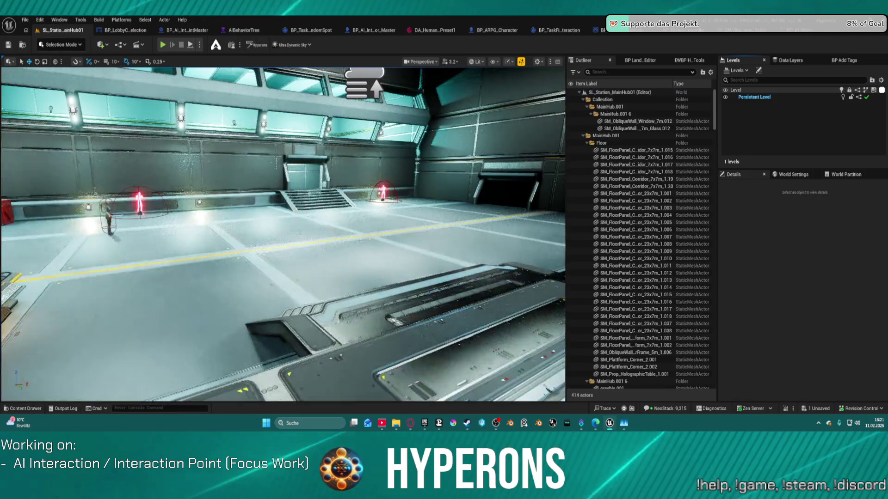
pyautogui.click(109, 215)
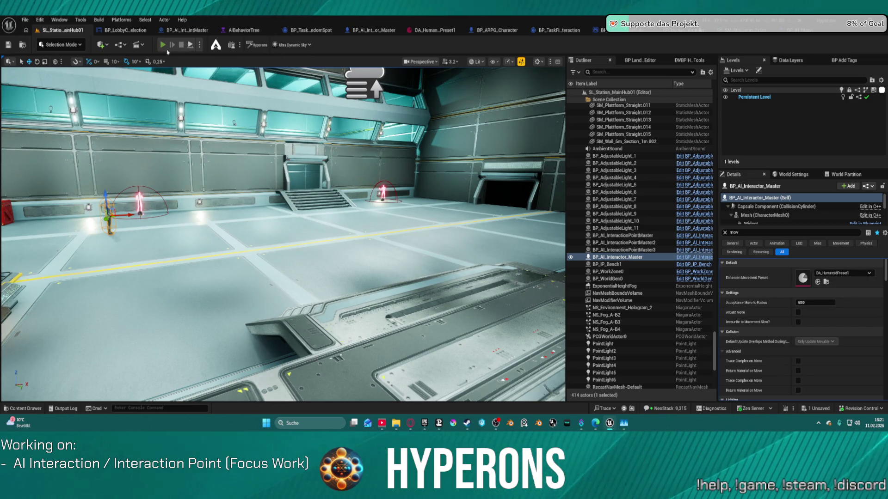
# Step: Playtest the station level, walking toward the interactor NPC and firing once, then stop
pyautogui.hotkey('alt', 'p')
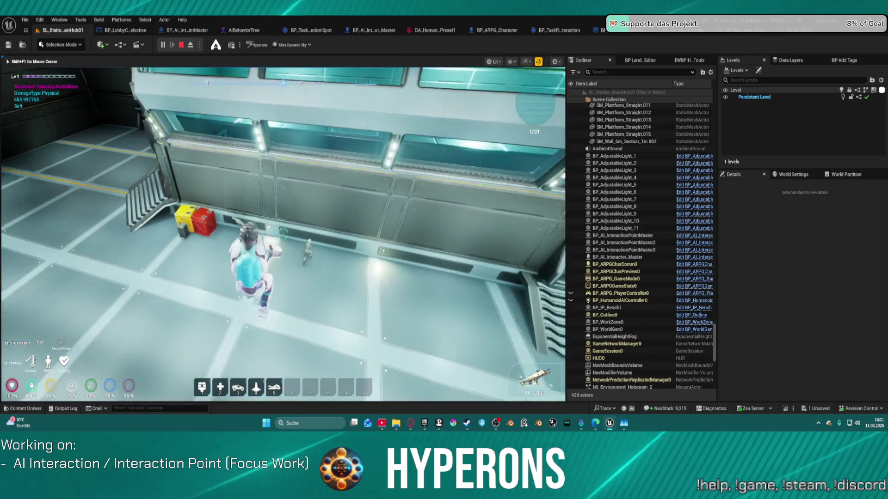
pyautogui.press('w')
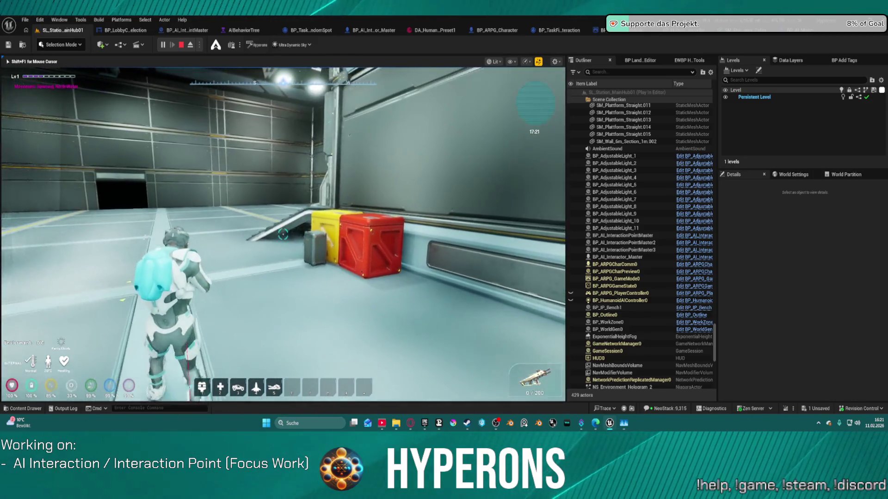
pyautogui.click(283, 233)
pyautogui.press('w')
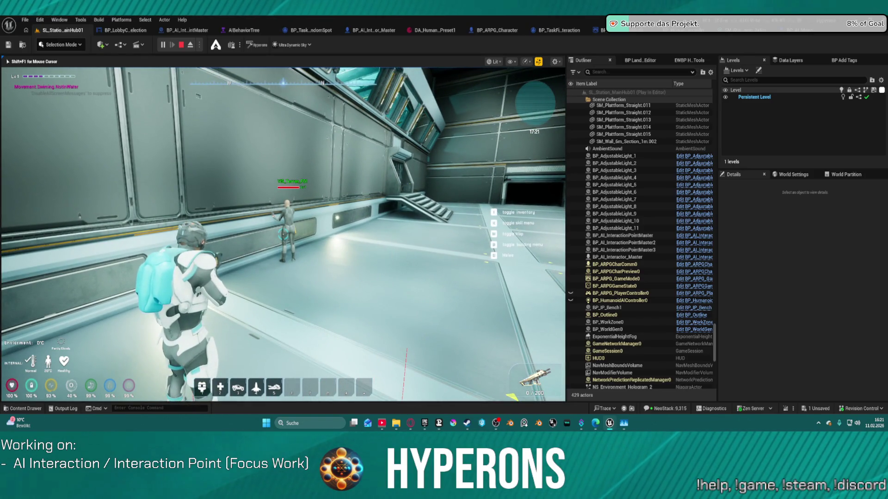
pyautogui.press('a')
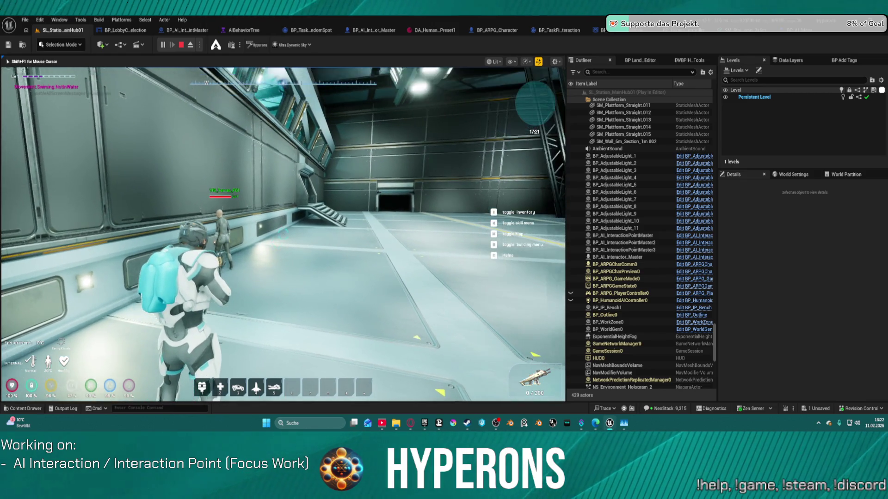
pyautogui.press('w')
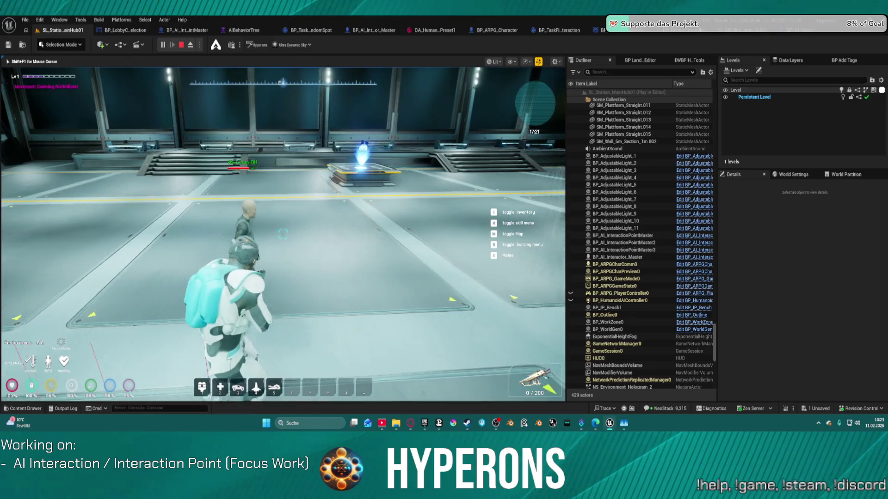
pyautogui.click(182, 45)
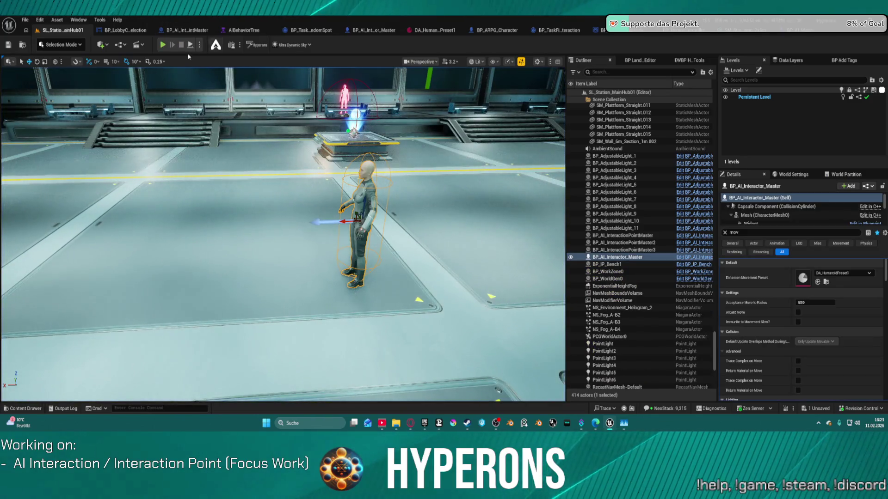
# Step: Reopen AI_testmap from File > Recent Levels after briefly toggling the Content Drawer
pyautogui.hotkey('ctrl', 'space')
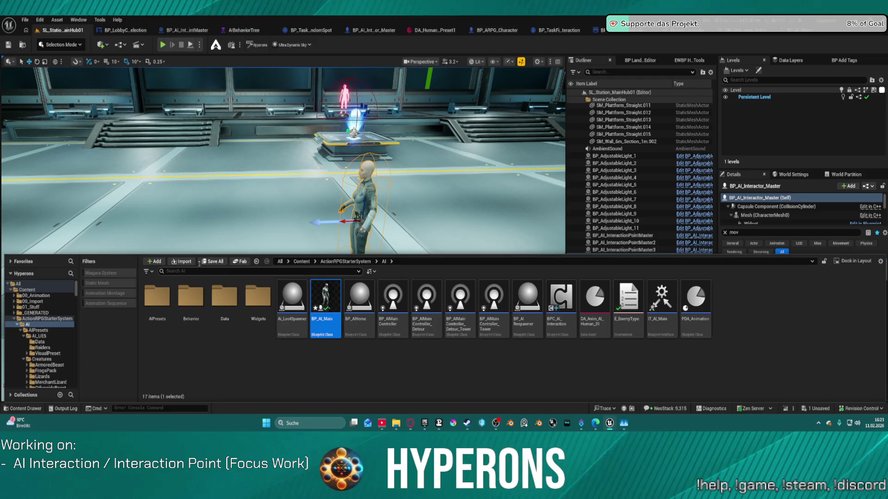
pyautogui.hotkey('ctrl', 'space')
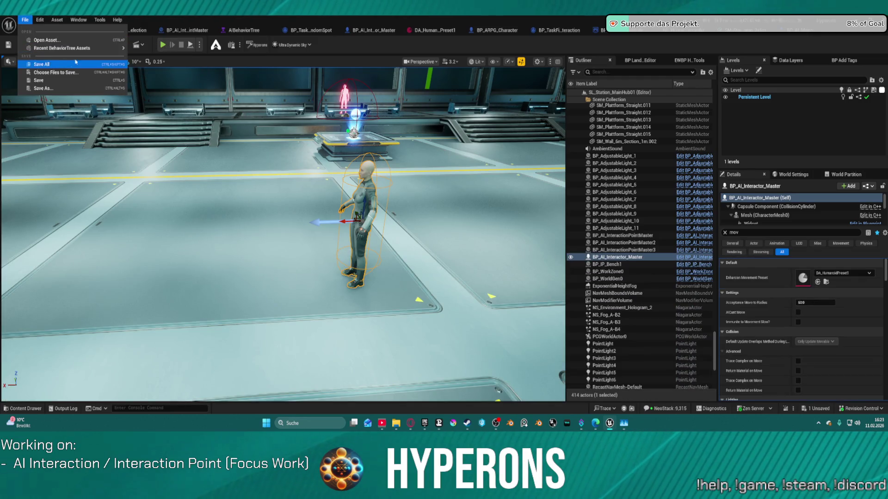
pyautogui.click(322, 48)
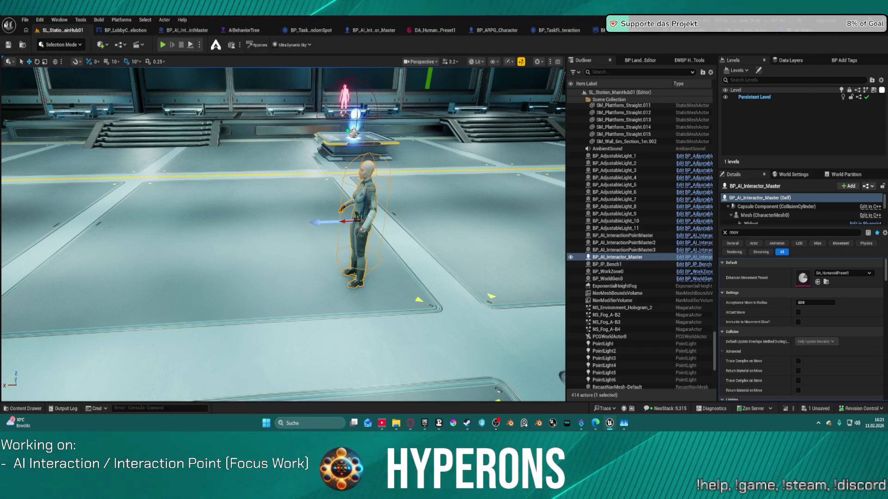
pyautogui.click(25, 20)
pyautogui.moveTo(108, 68)
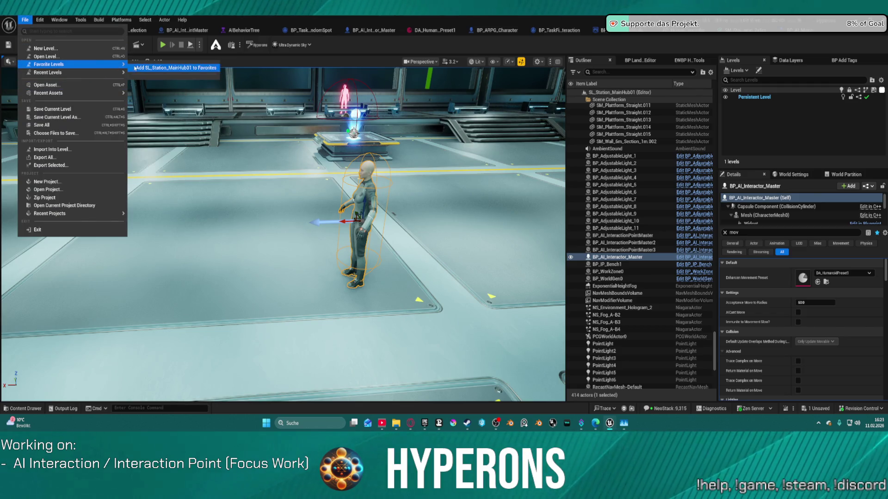
pyautogui.click(272, 139)
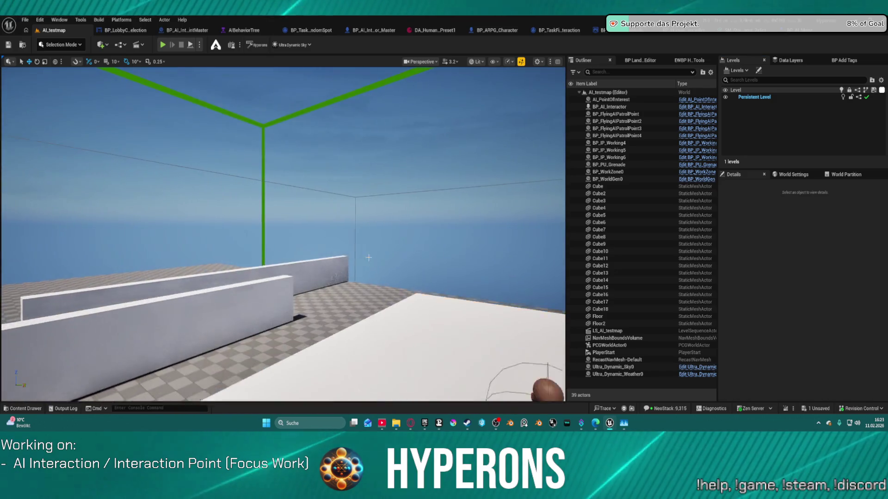
# Step: Drag BP_AI_Interactor from the raised platform down onto the floor near the pink NPC
pyautogui.moveTo(368, 258); pyautogui.dragTo(296, 245)
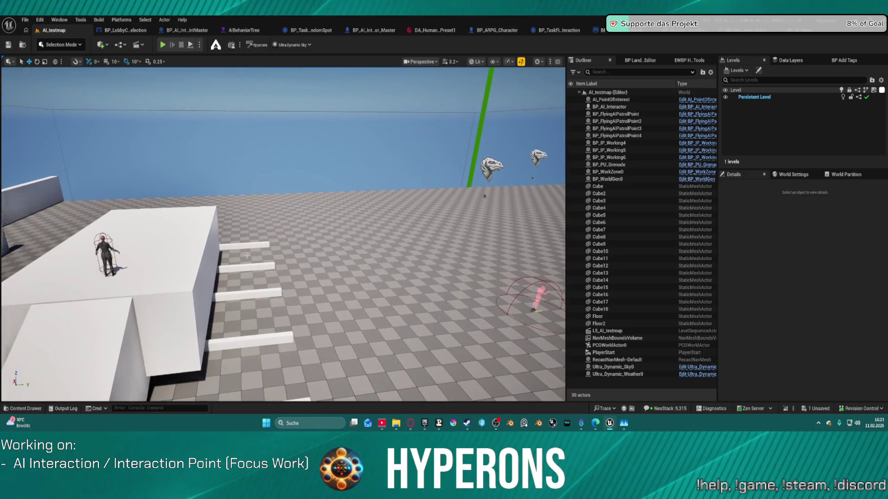
pyautogui.click(107, 252)
pyautogui.moveTo(108, 252); pyautogui.dragTo(455, 293)
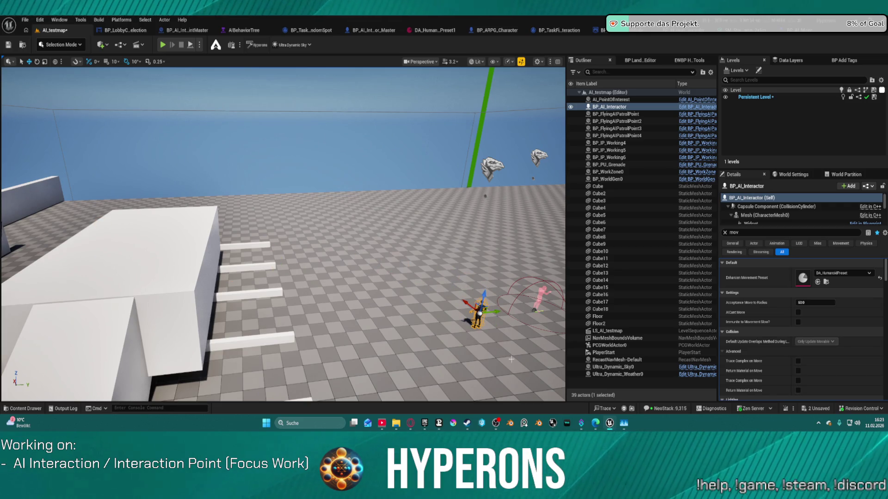
pyautogui.moveTo(46, 338); pyautogui.dragTo(101, 334)
pyautogui.hotkey('ctrl', 'space')
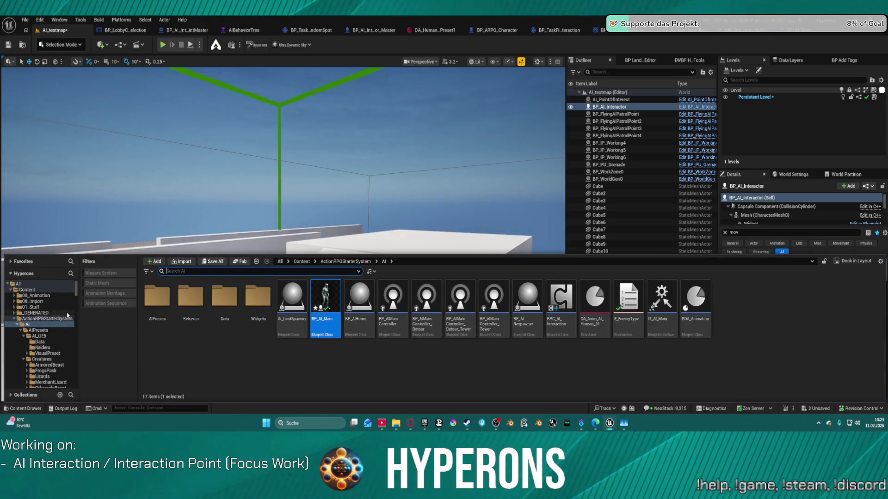
# Step: Browse to the PanthersPack folder and drag BP_AI_PantherMaster onto the white block
pyautogui.click(46, 343)
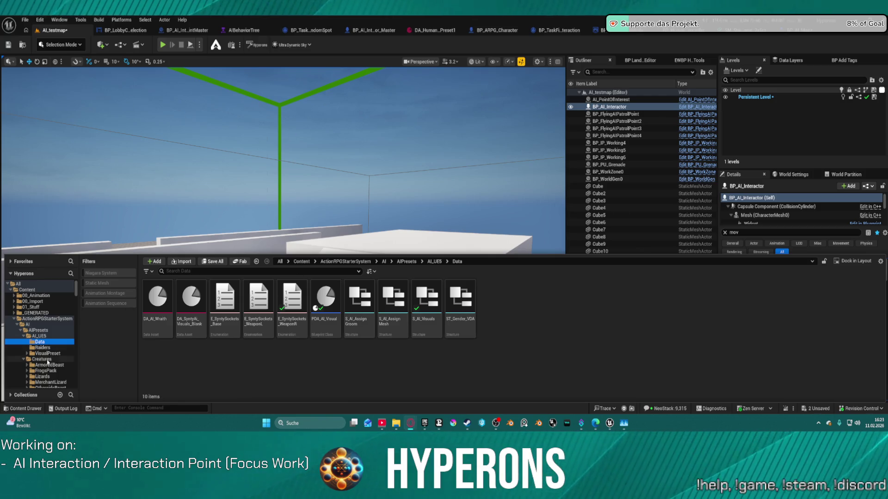
pyautogui.scroll(-2, 59, 348)
pyautogui.scroll(-2, 52, 360)
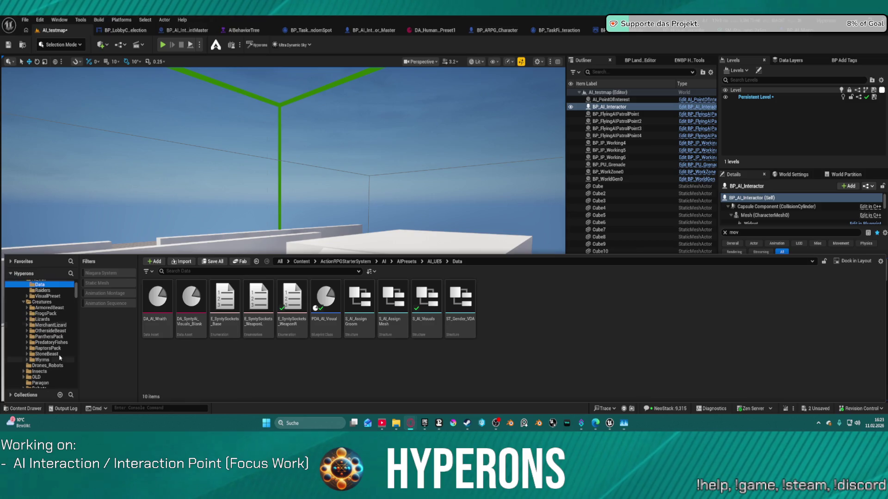
pyautogui.click(56, 337)
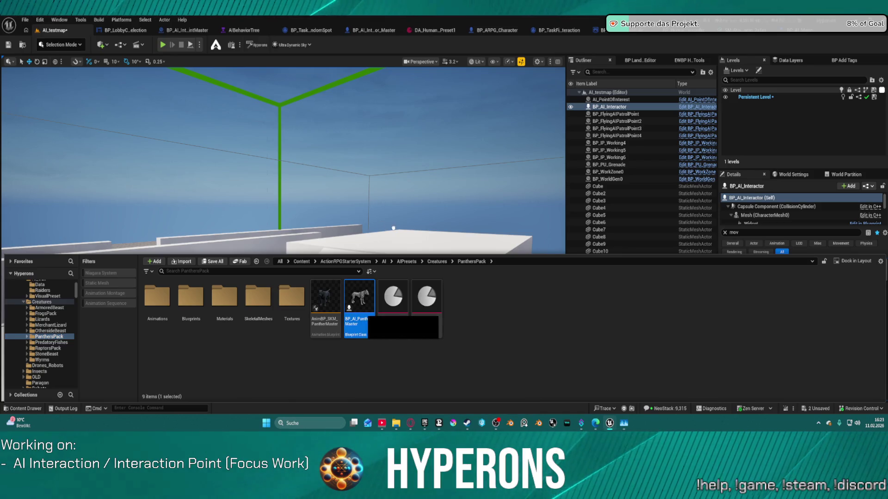
pyautogui.moveTo(393, 228)
pyautogui.mouseDown()
pyautogui.moveTo(409, 225)
pyautogui.moveTo(414, 240)
pyautogui.mouseUp()
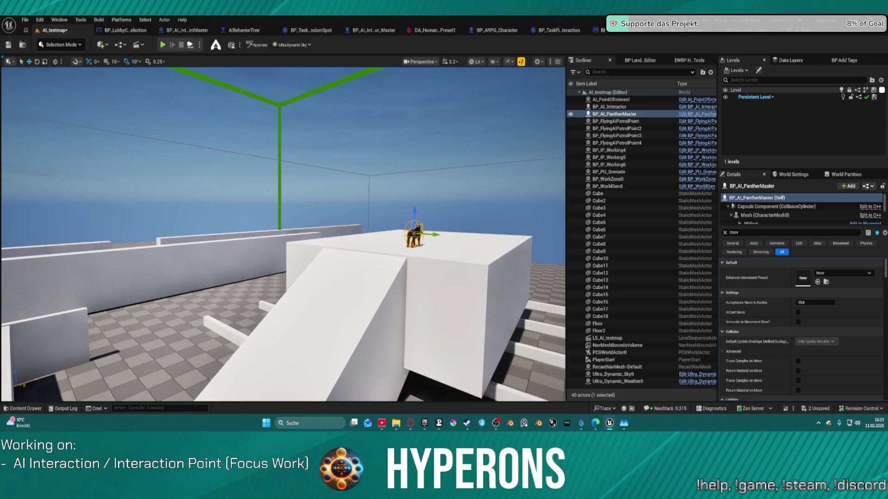
# Step: Run a playtest with the panther using Alt+P, then exit it with Esc
pyautogui.hotkey('alt', 'p')
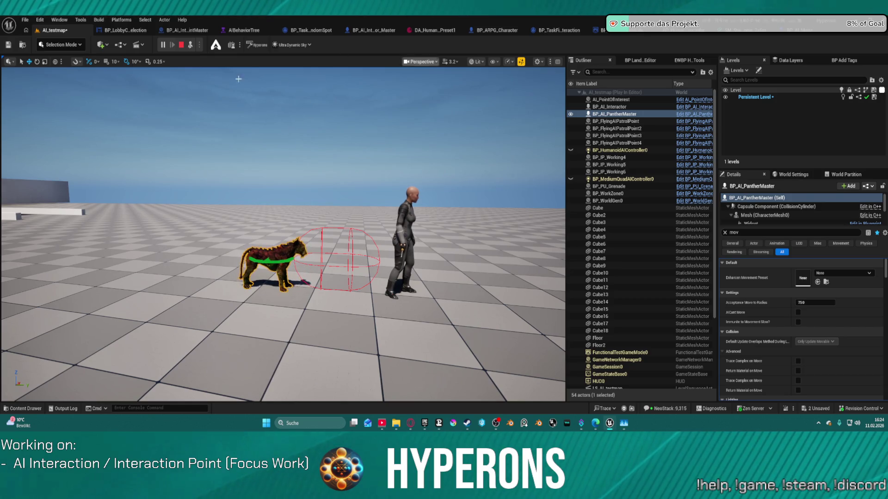
pyautogui.press('Escape')
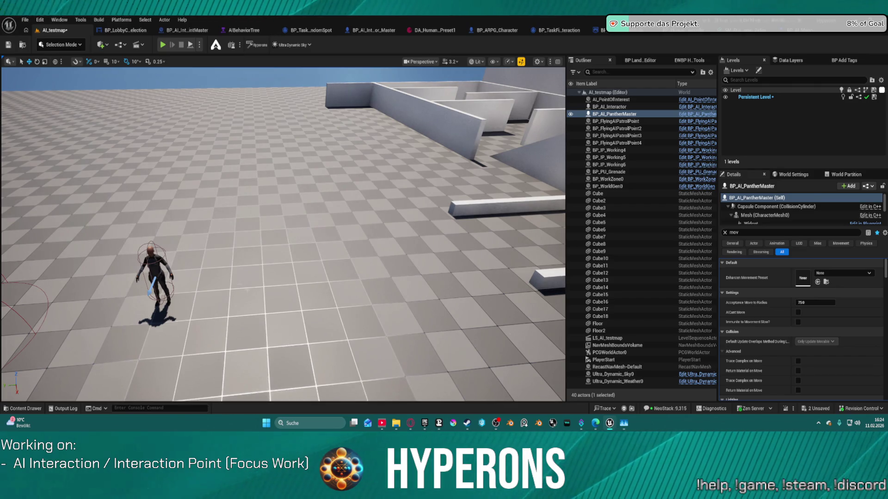
# Step: Delete BP_AI_Interactor from the level, then run and stop a panther playtest
pyautogui.click(150, 268)
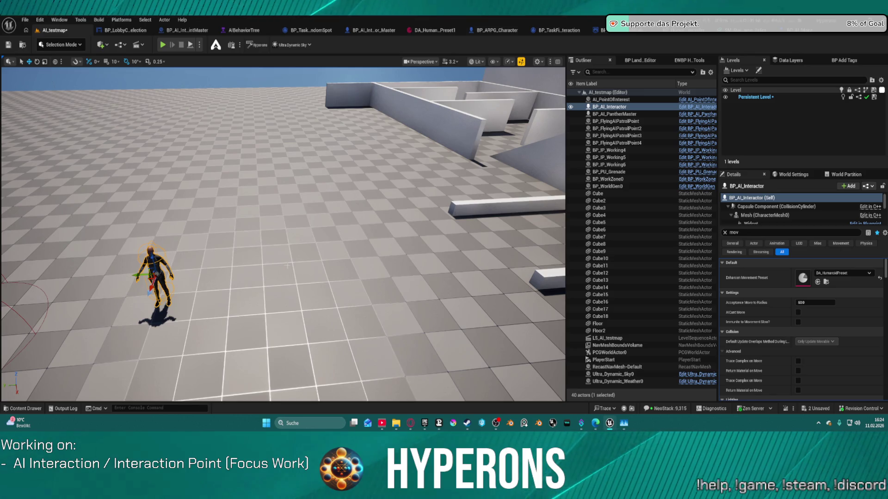
pyautogui.press('Delete')
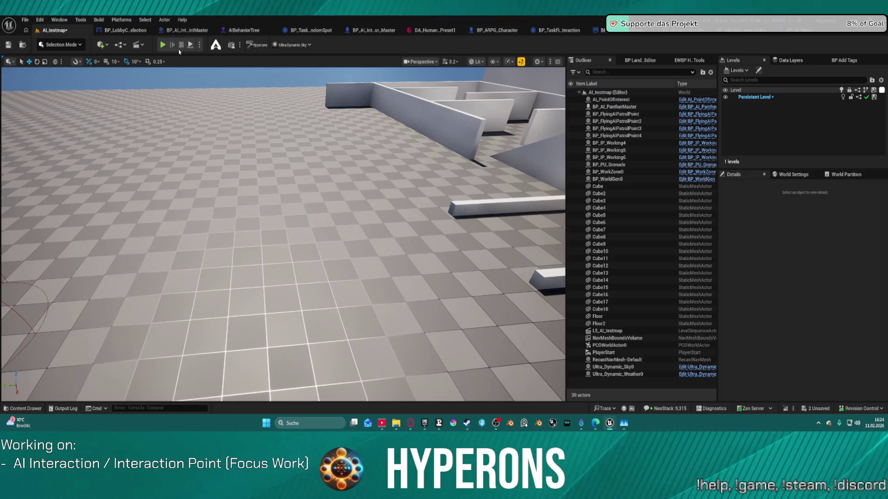
pyautogui.hotkey('alt', 'p')
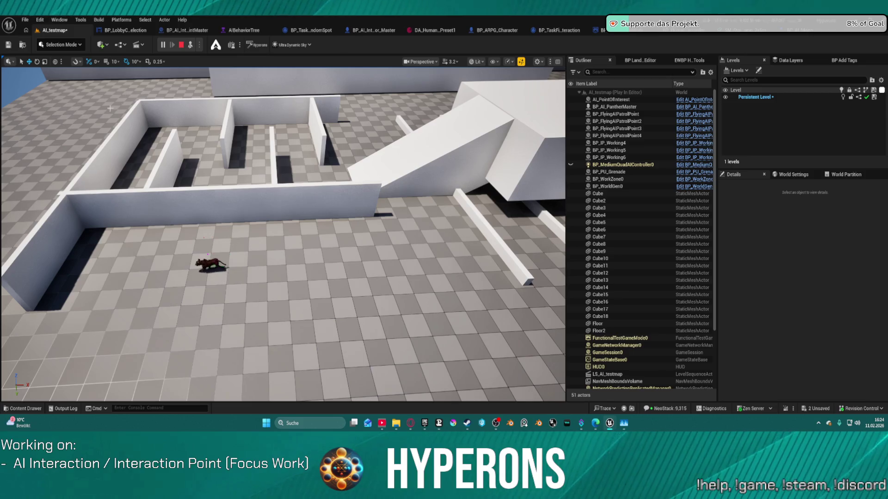
pyautogui.click(182, 45)
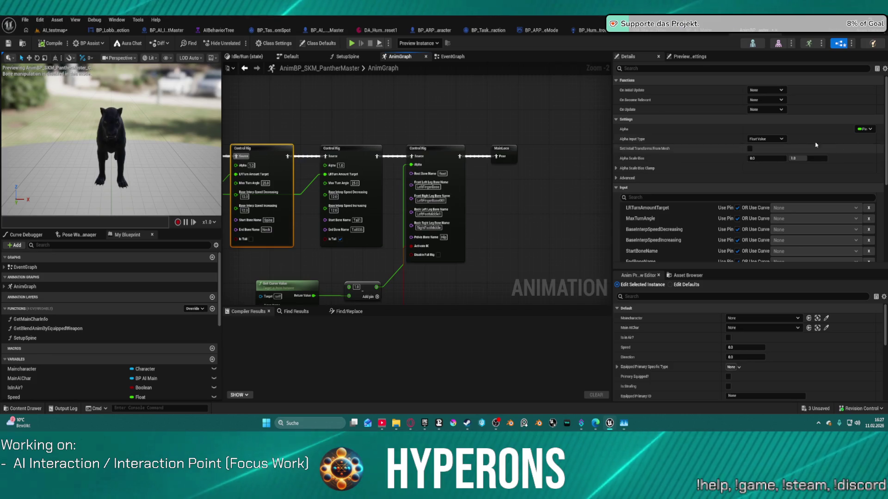
# Step: Back in AI_testmap, tilt the view skyward and select the Ultra_Dynamic_Sky0 actor
pyautogui.click(55, 30)
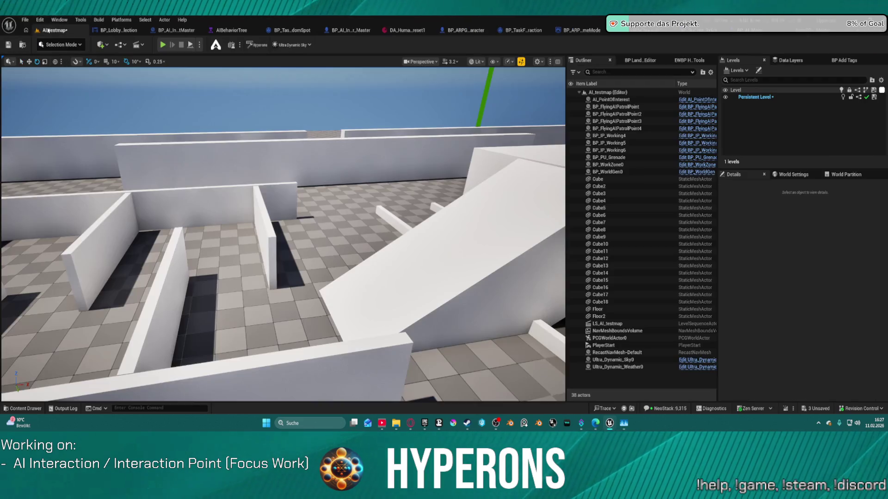
pyautogui.hotkey('ctrl', 'space')
pyautogui.moveTo(259, 185); pyautogui.dragTo(259, 116)
pyautogui.hotkey('ctrl', 'space')
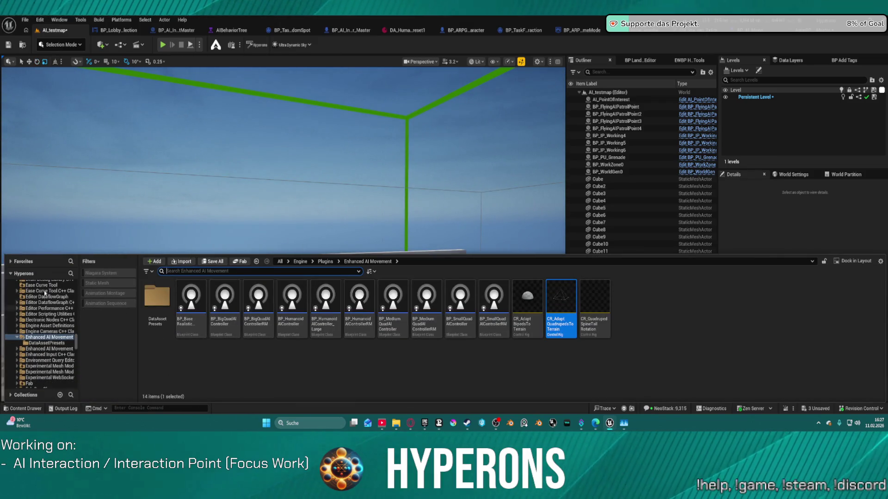
pyautogui.scroll(8, 45, 293)
pyautogui.click(425, 80)
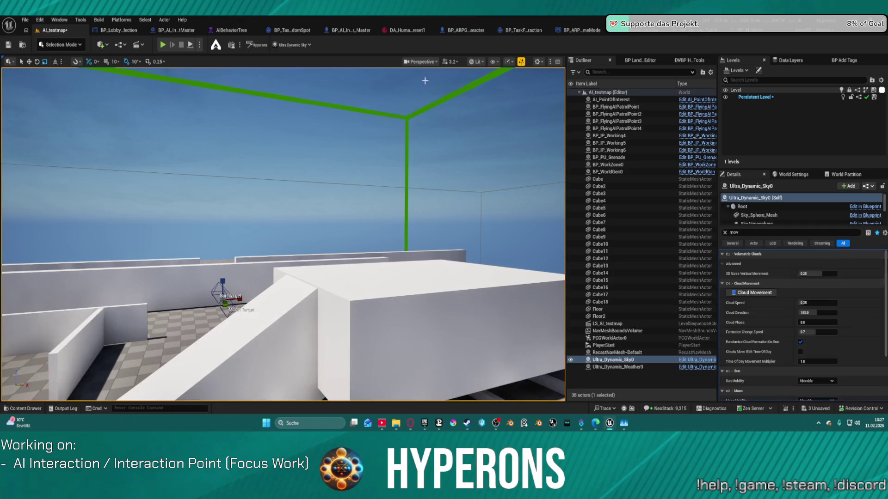
# Step: Browse from BP_AI_Main to the AIPresets ArmoredBeast creature folder, then return to AI_testmap
pyautogui.click(478, 31)
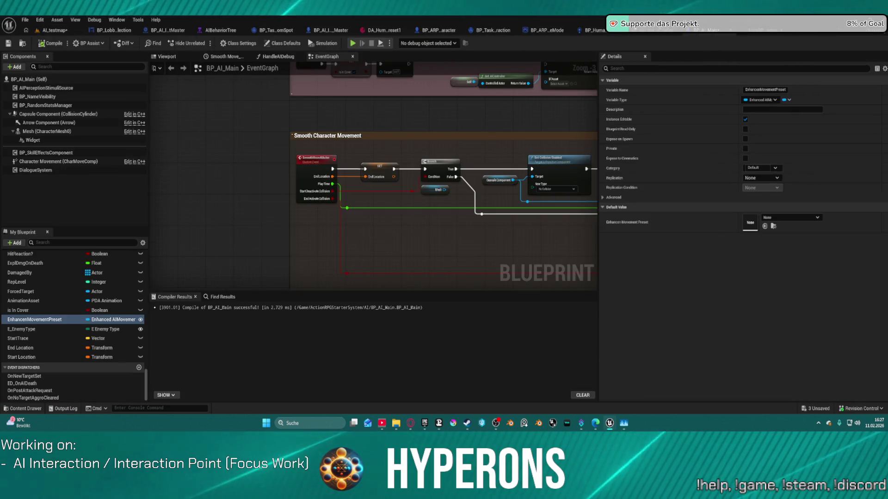
pyautogui.click(22, 43)
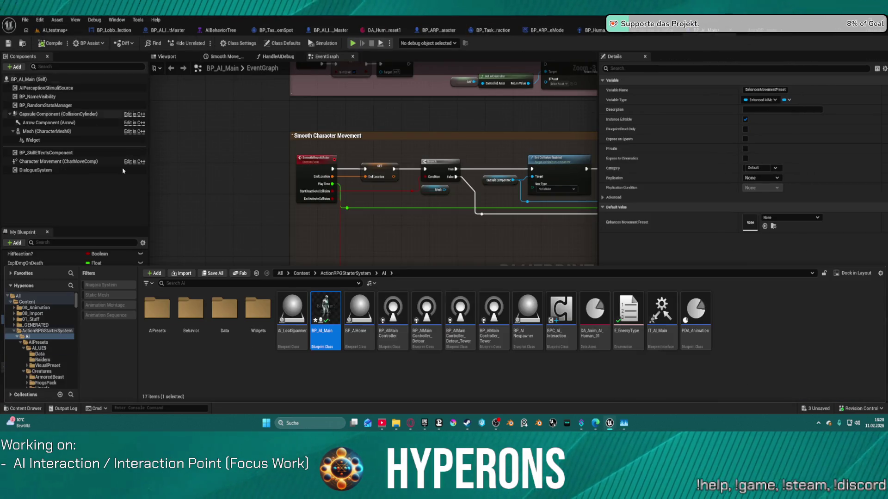
pyautogui.doubleClick(157, 309)
pyautogui.doubleClick(157, 309)
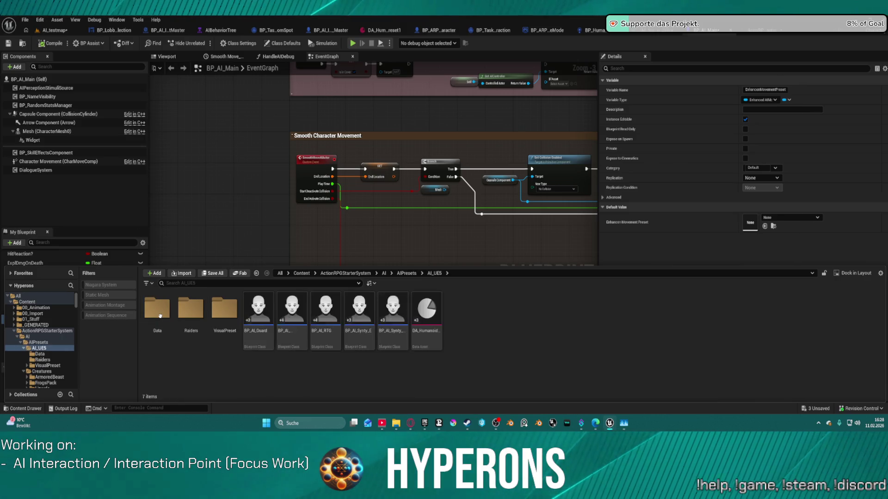
pyautogui.click(158, 310)
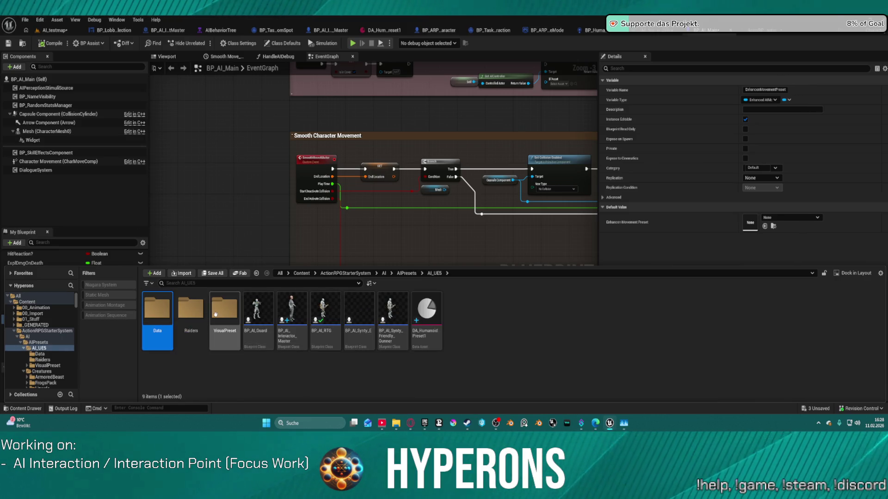
pyautogui.click(215, 315)
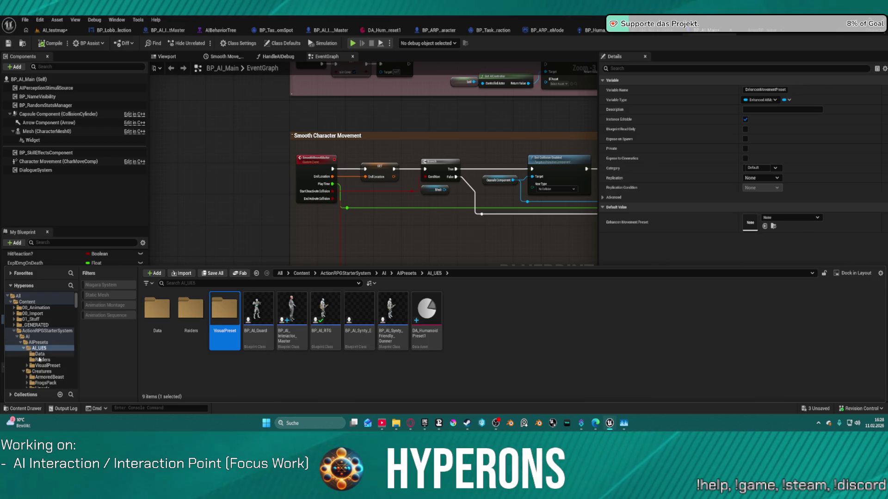
pyautogui.scroll(-5, 40, 359)
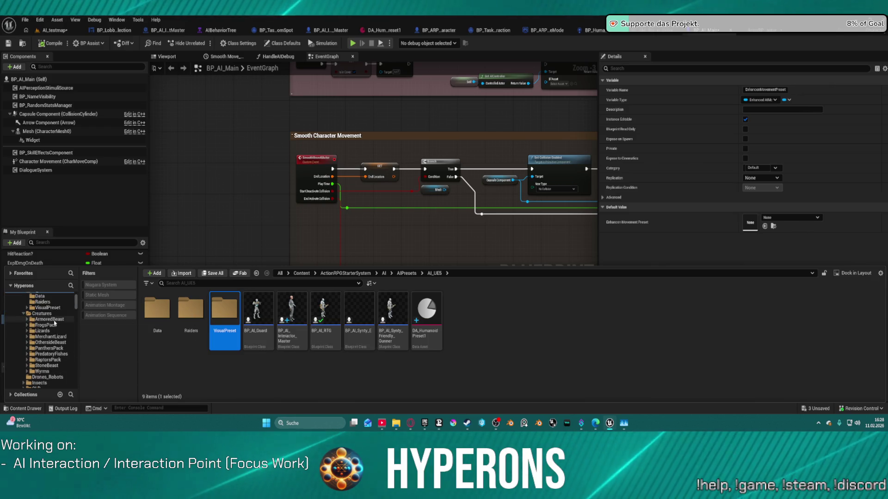
pyautogui.click(49, 320)
pyautogui.click(51, 30)
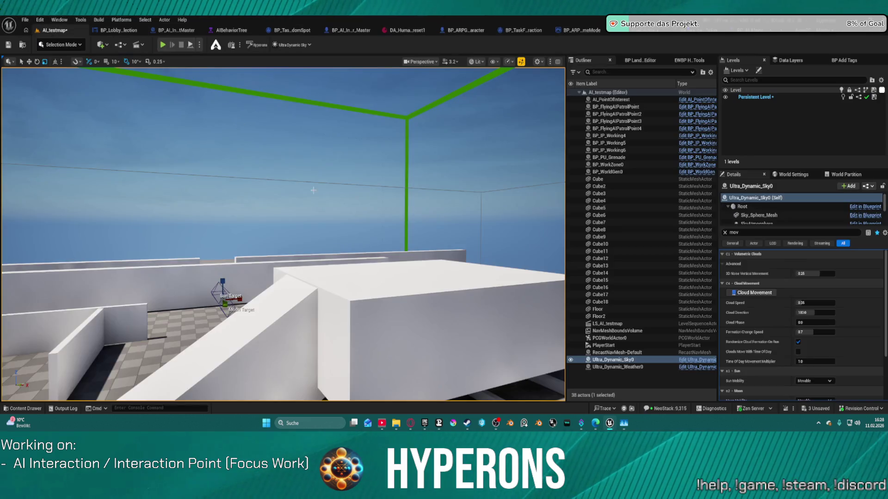
# Step: Place BP_AI_ArmoredBeastMaster on the white block, frame it with F, and playtest it
pyautogui.click(357, 296)
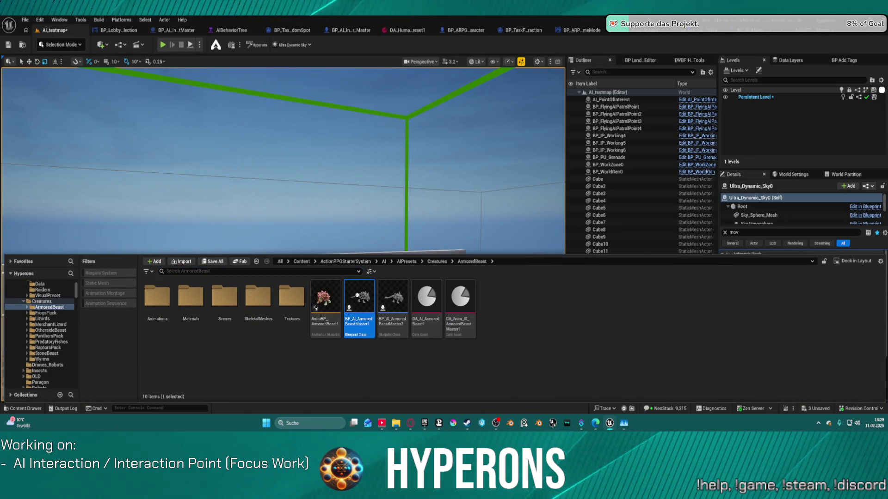
pyautogui.moveTo(354, 260)
pyautogui.mouseDown()
pyautogui.moveTo(366, 222)
pyautogui.moveTo(355, 264)
pyautogui.mouseUp()
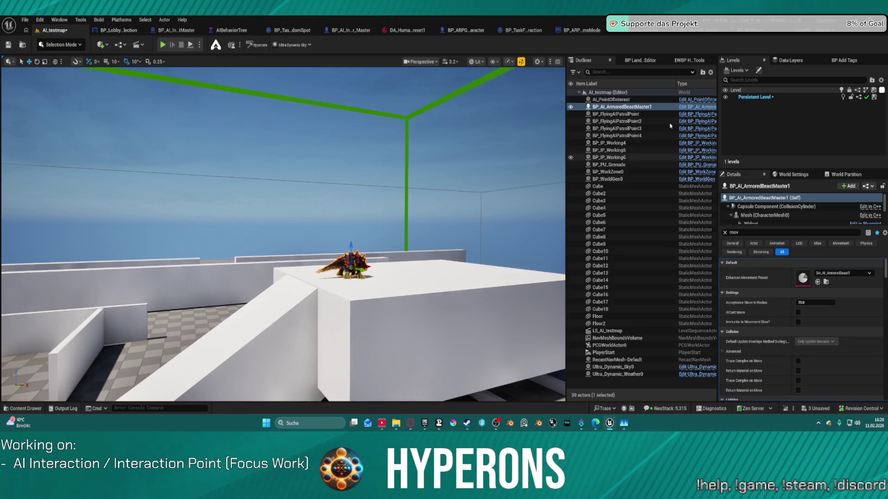
pyautogui.moveTo(379, 216); pyautogui.dragTo(378, 250)
pyautogui.press('f')
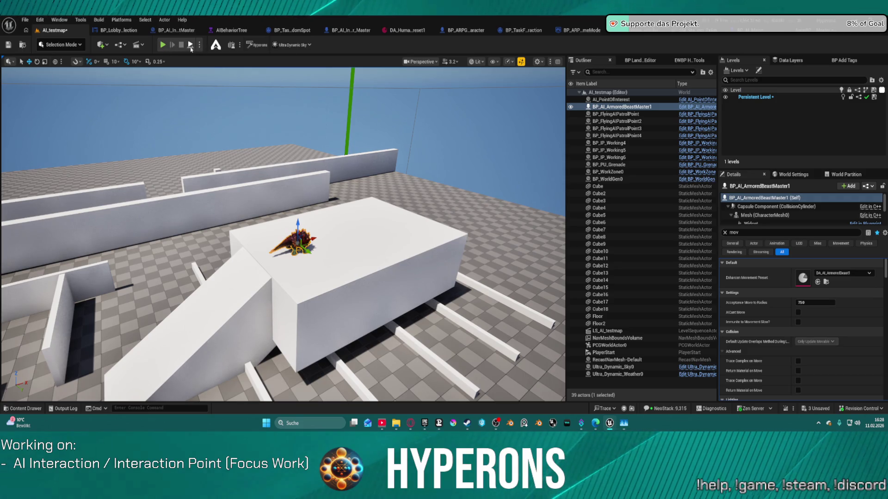
pyautogui.hotkey('alt', 'p')
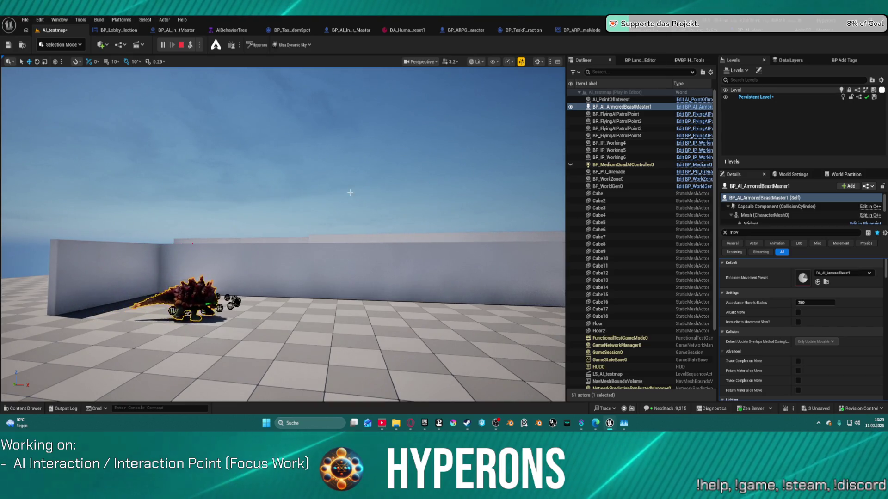
pyautogui.press('Delete')
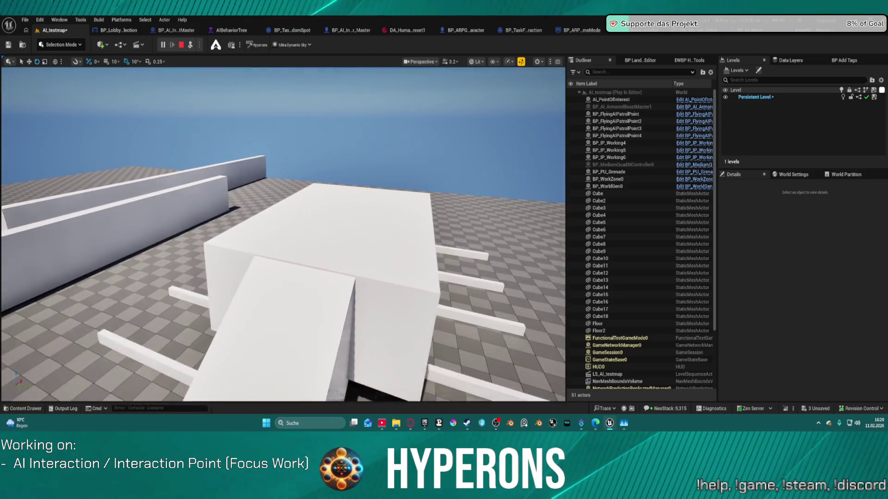
# Step: Drag BP_AI_LizardMaster from the Lizards folder into the running level, then stop the playtest
pyautogui.hotkey('ctrl', 'space')
pyautogui.click(55, 319)
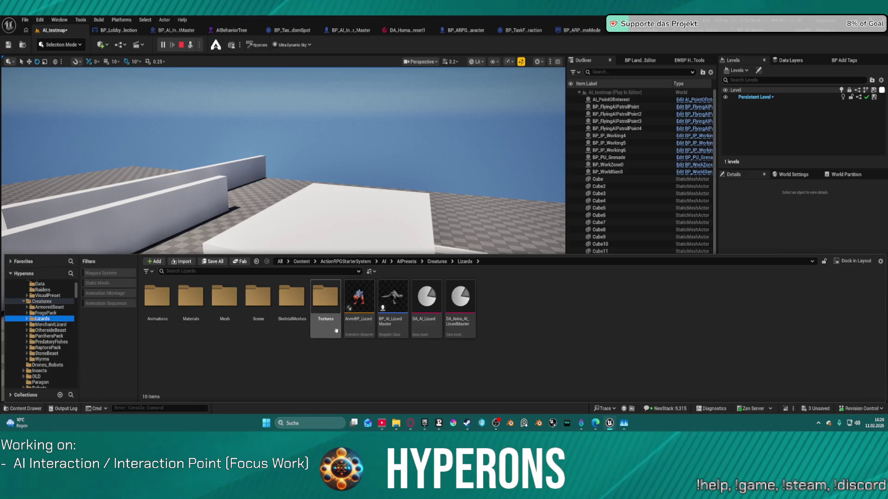
pyautogui.moveTo(324, 208); pyautogui.dragTo(326, 217)
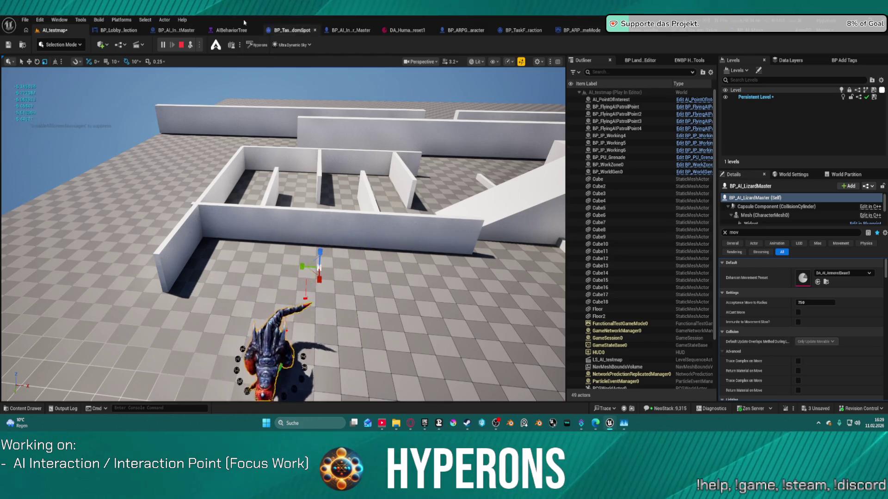
pyautogui.click(181, 45)
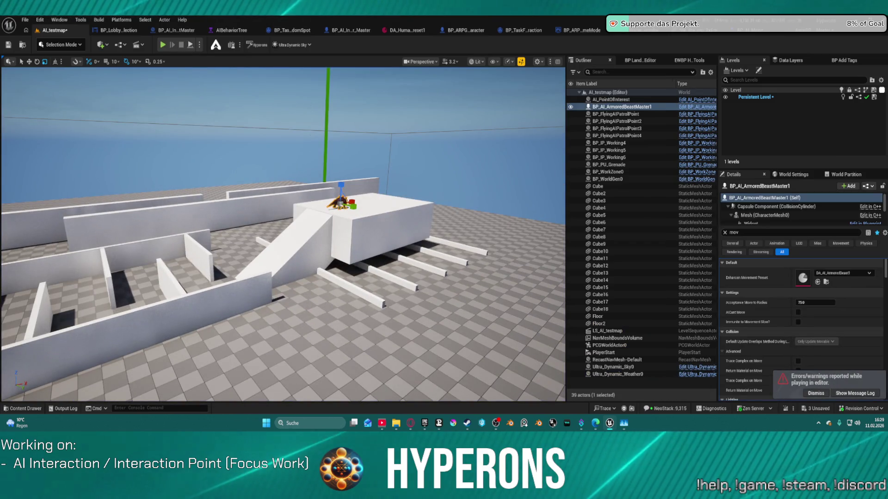
# Step: Delete the armored beast from AI_testmap, then open BP_AI_LizardMaster and the lizard's skeletal mesh
pyautogui.moveTo(265, 214); pyautogui.dragTo(277, 229)
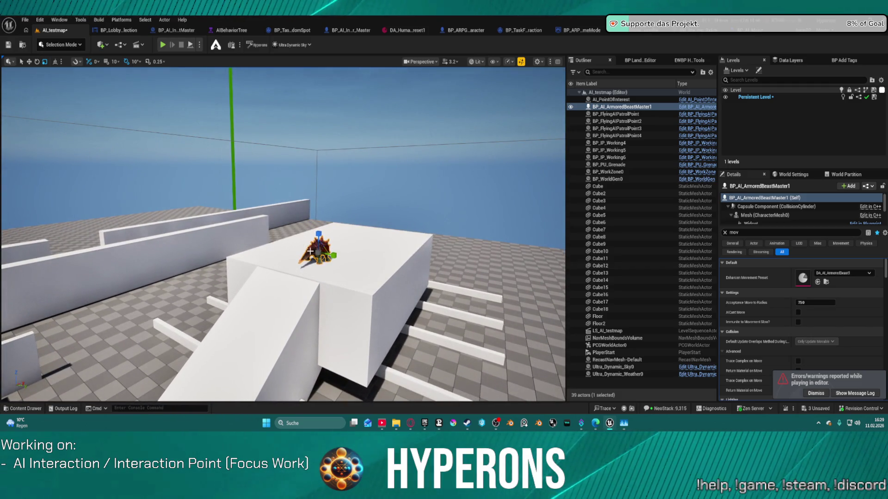
pyautogui.press('Delete')
pyautogui.hotkey('ctrl', 'space')
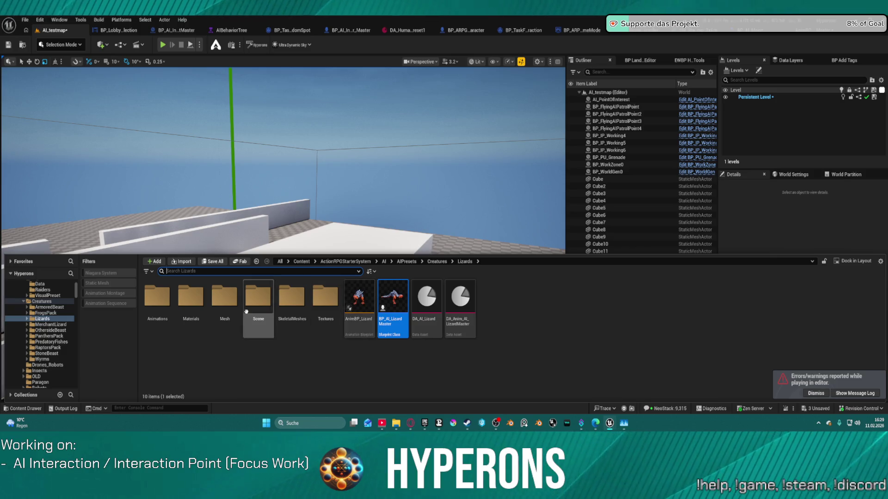
pyautogui.doubleClick(391, 299)
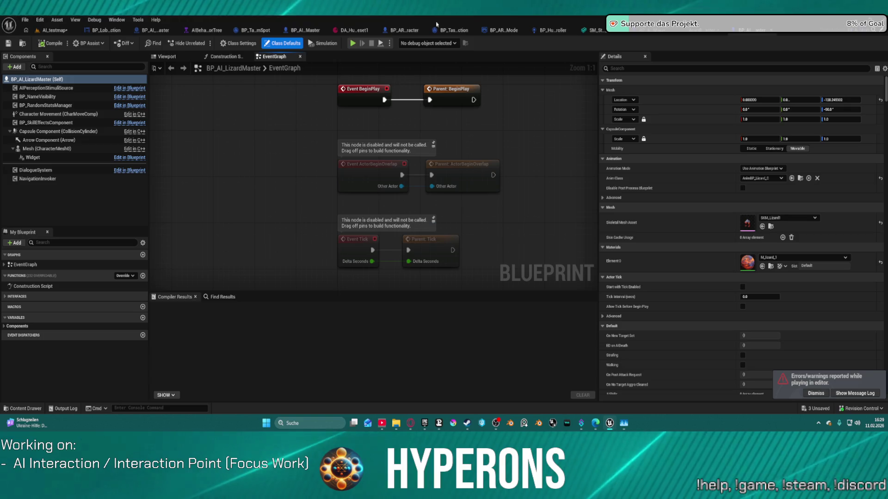
pyautogui.doubleClick(752, 228)
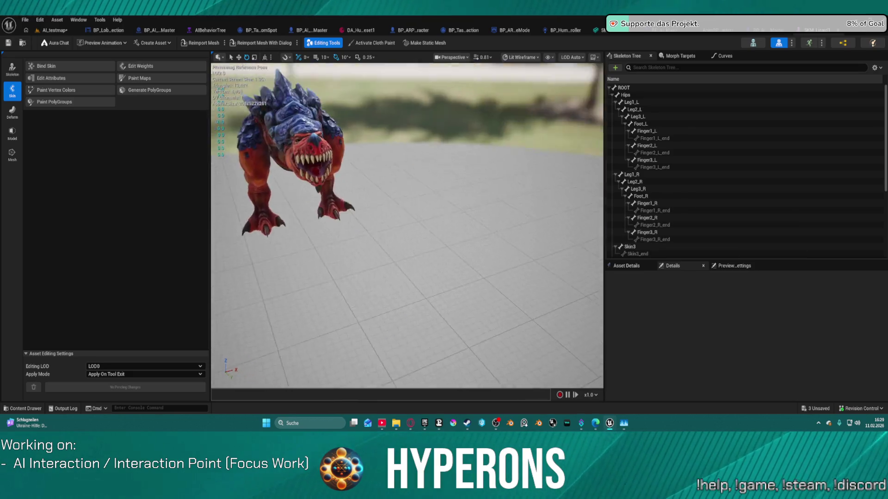
# Step: Inspect the lizard's right-foot bones Finger3_R, Foot_R and Finger1_R in the mesh editor
pyautogui.doubleClick(648, 232)
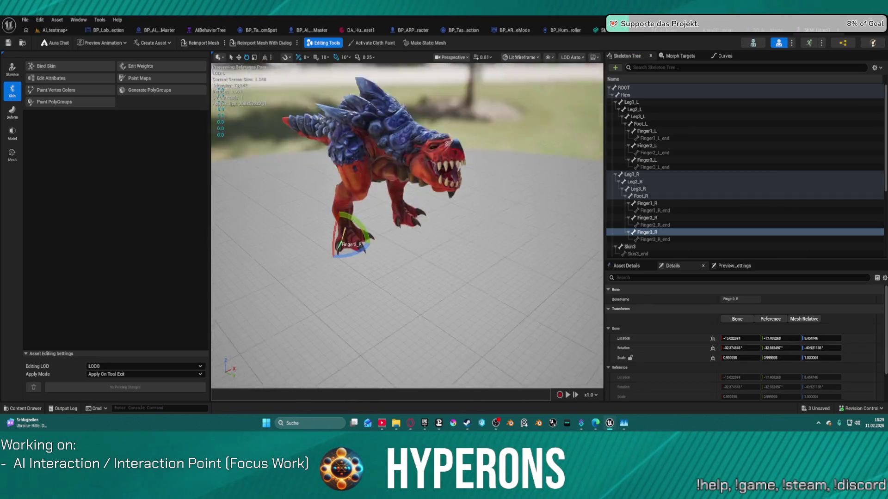
pyautogui.moveTo(508, 231)
pyautogui.mouseDown()
pyautogui.moveTo(528, 213)
pyautogui.moveTo(553, 235)
pyautogui.mouseUp()
pyautogui.click(640, 196)
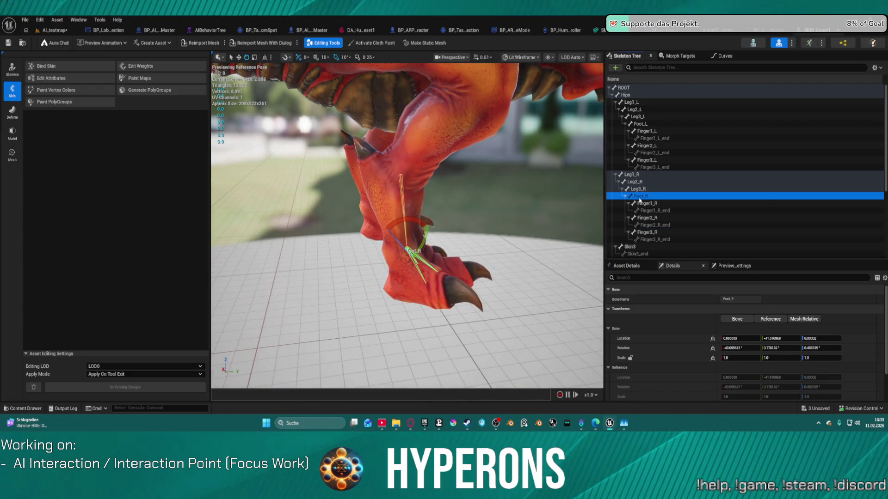
pyautogui.click(641, 204)
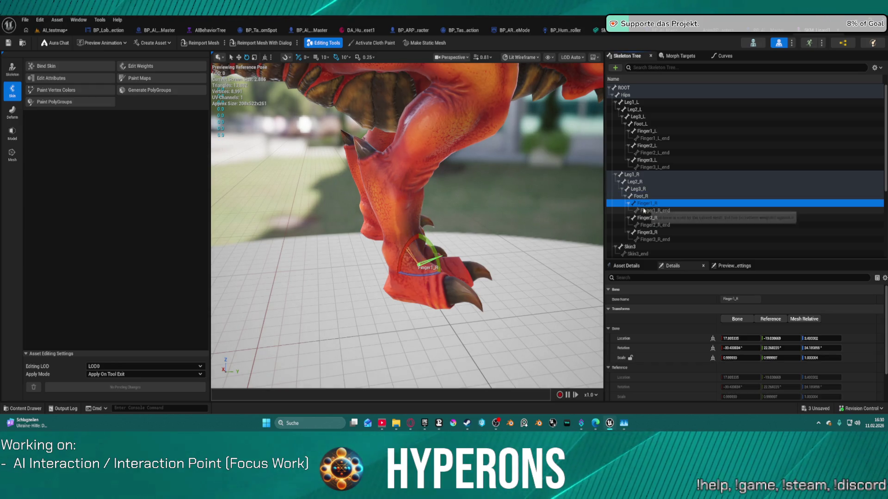
pyautogui.moveTo(538, 238)
pyautogui.mouseDown()
pyautogui.moveTo(522, 229)
pyautogui.moveTo(532, 261)
pyautogui.mouseUp()
# Step: Browse the OthersideBeast, RaptorsPack, Wyrms and PredatoryFishes folders, then return to AI_testmap
pyautogui.hotkey('ctrl', 'space')
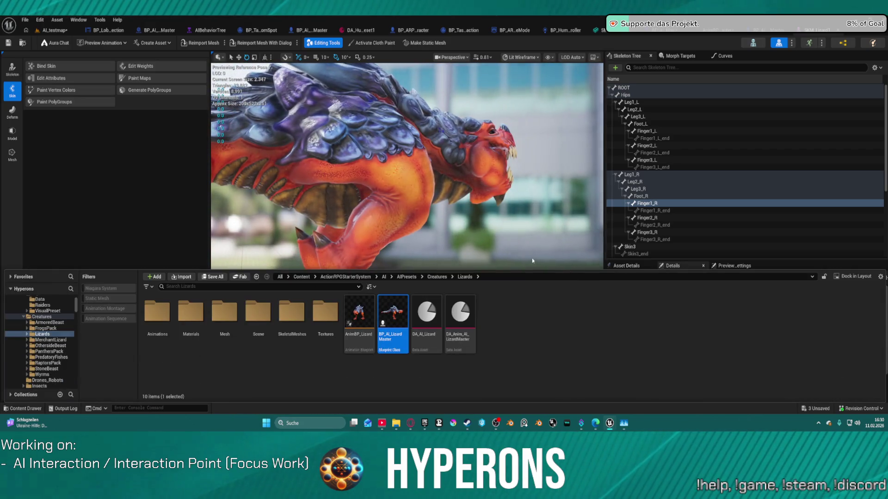
pyautogui.click(51, 346)
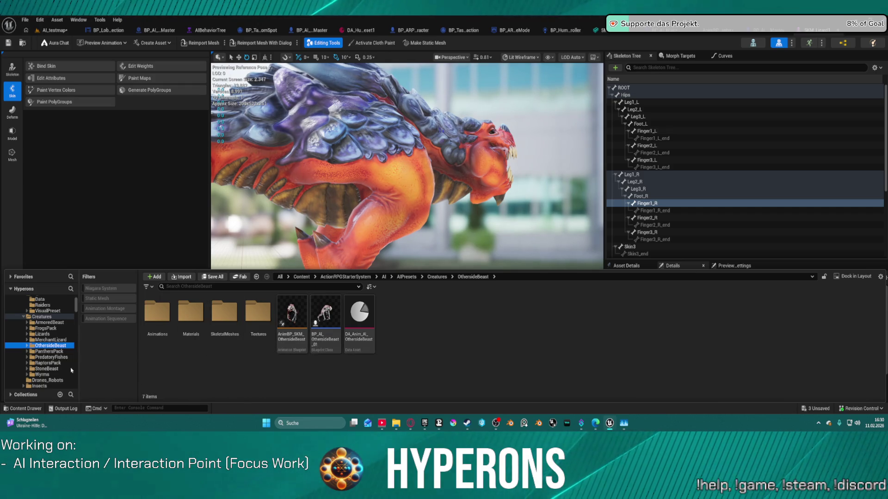
pyautogui.click(49, 364)
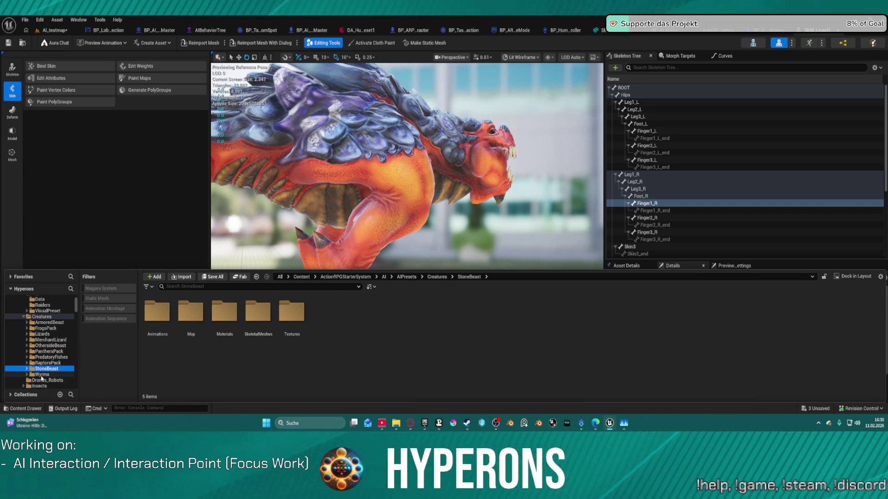
pyautogui.click(52, 375)
pyautogui.click(50, 363)
pyautogui.click(50, 357)
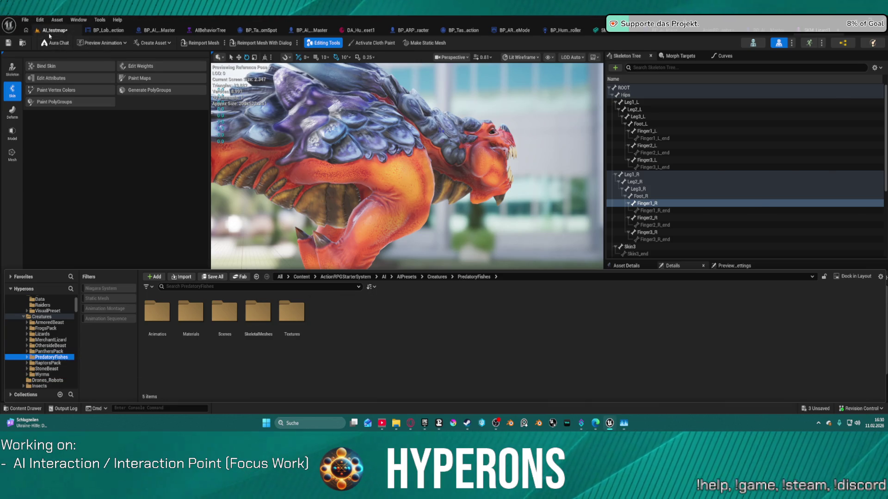
pyautogui.click(50, 32)
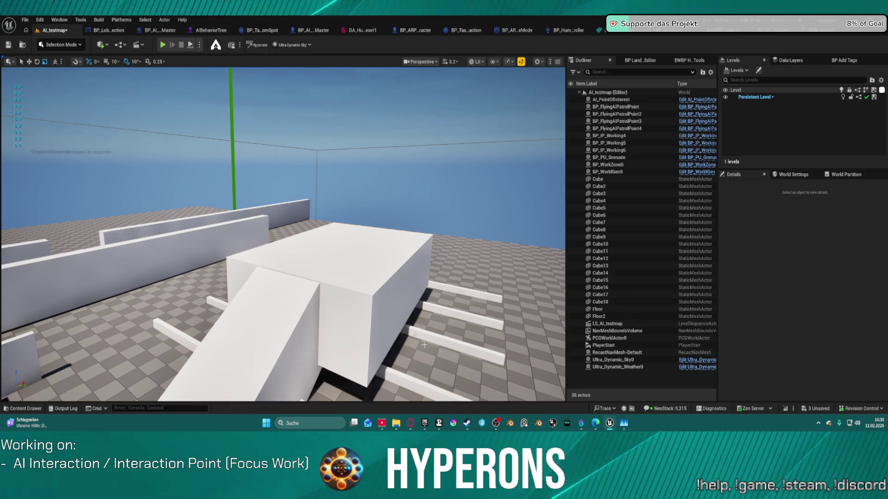
# Step: Drag a BP_AI_Wyrm from the Wyrms folder onto the AI_testmap floor and show World Settings
pyautogui.scroll(-5, 424, 344)
pyautogui.hotkey('ctrl', 'space')
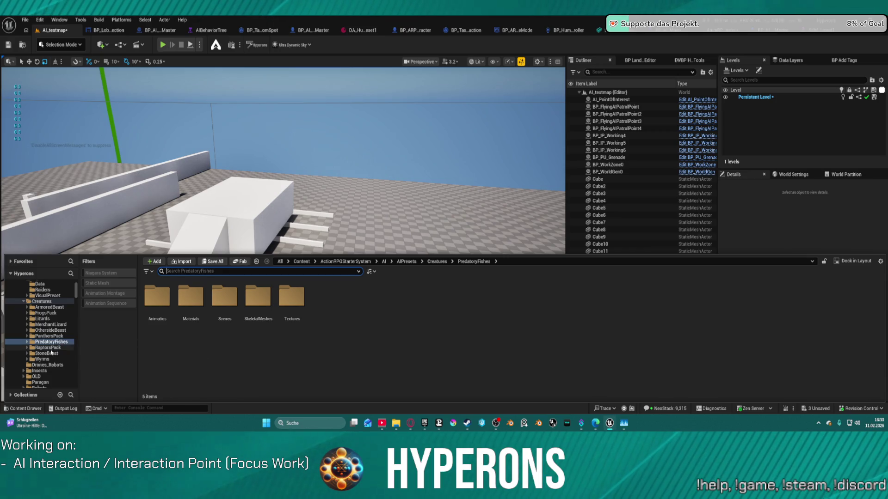
pyautogui.click(42, 360)
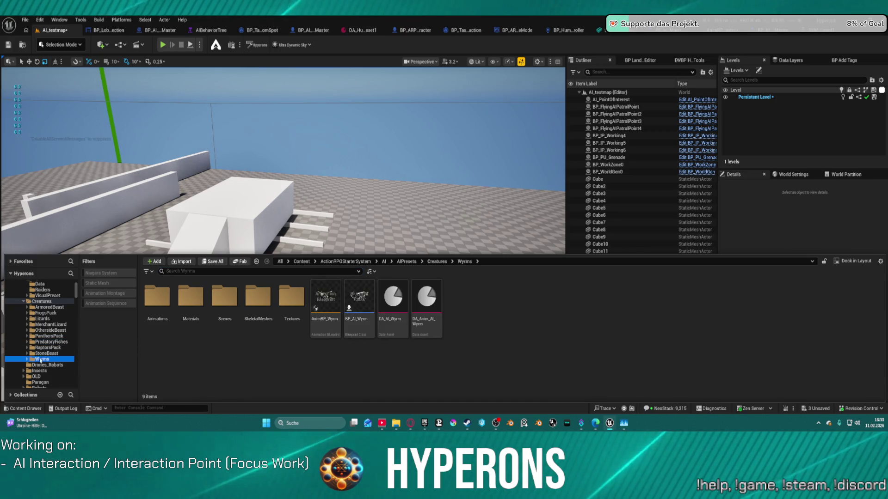
pyautogui.moveTo(355, 314)
pyautogui.mouseDown()
pyautogui.moveTo(501, 235)
pyautogui.moveTo(452, 281)
pyautogui.mouseUp()
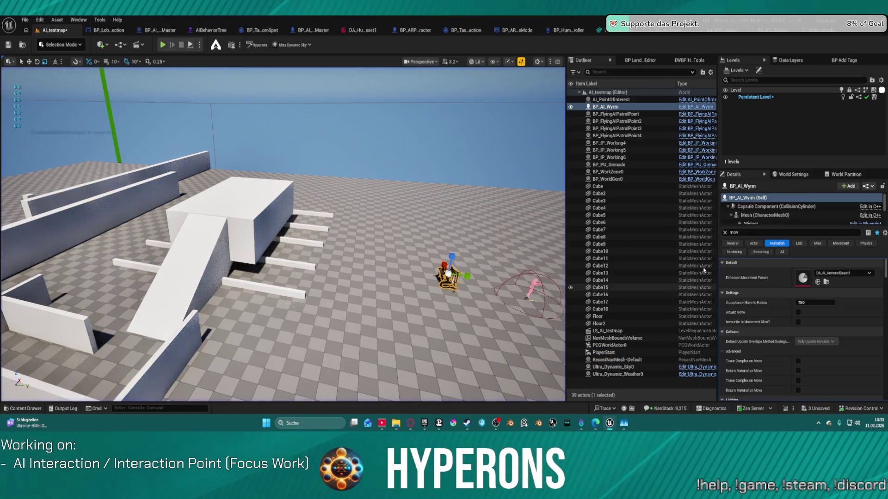
pyautogui.click(813, 264)
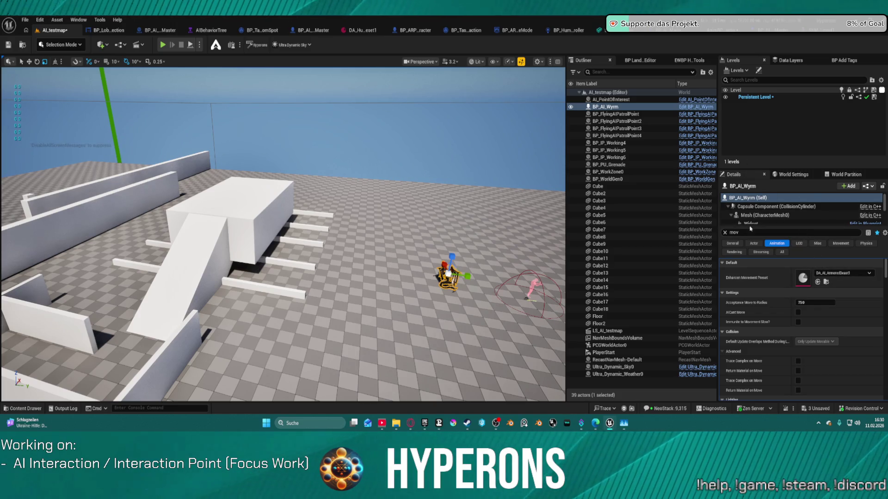
pyautogui.click(793, 175)
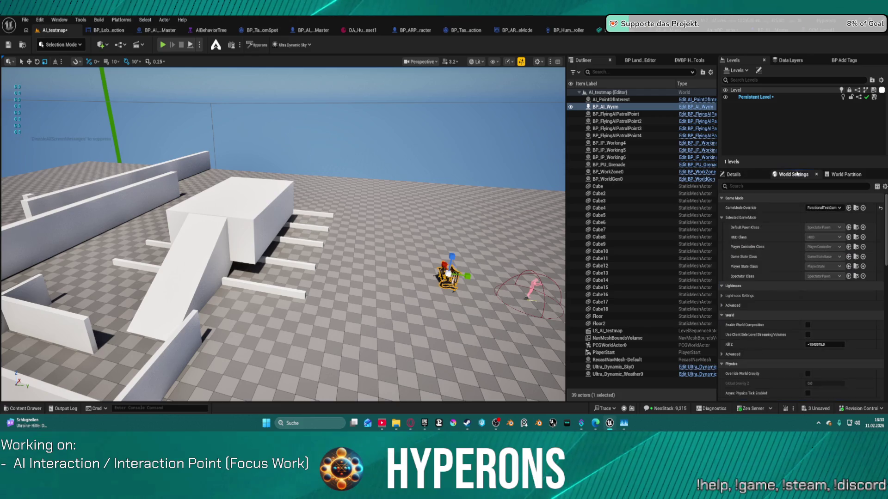
# Step: Set the GameMode Override to BP_ARPG_GameMode and start Play In Editor with Alt+P
pyautogui.click(826, 209)
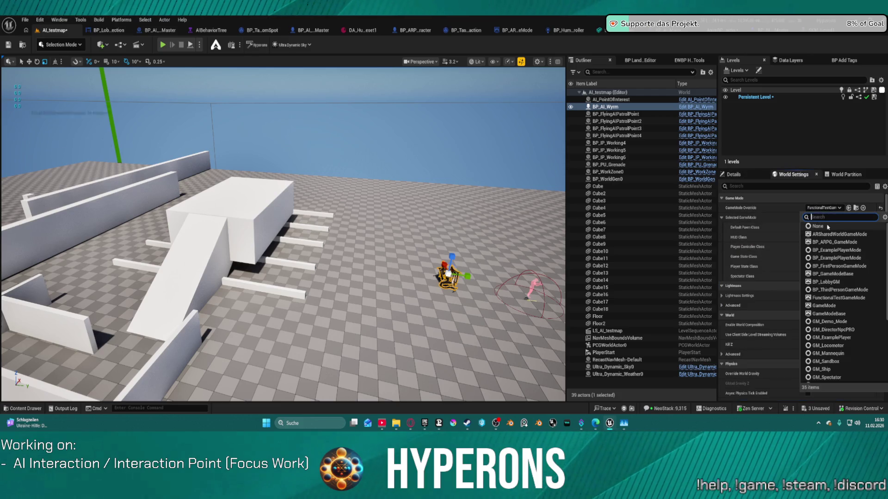
pyautogui.click(846, 243)
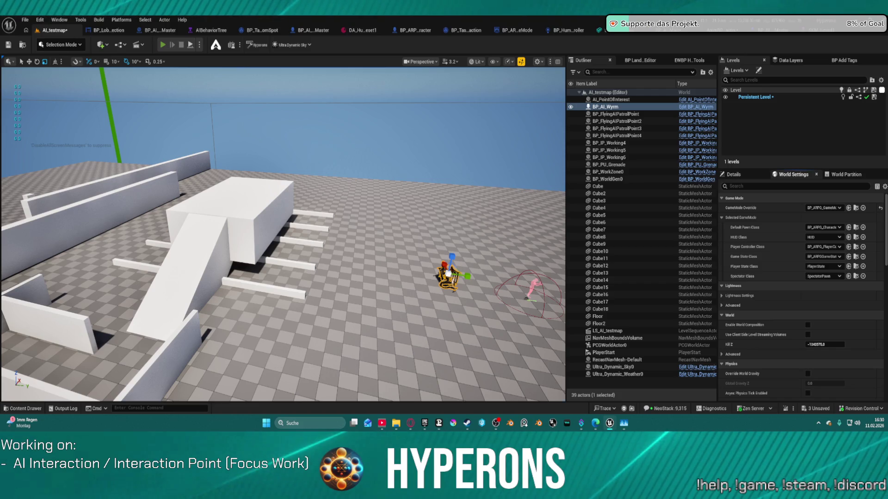
pyautogui.hotkey('alt', 'p')
# Step: Run the character around the cube, show the control hints, then stop the playtest
pyautogui.press('w')
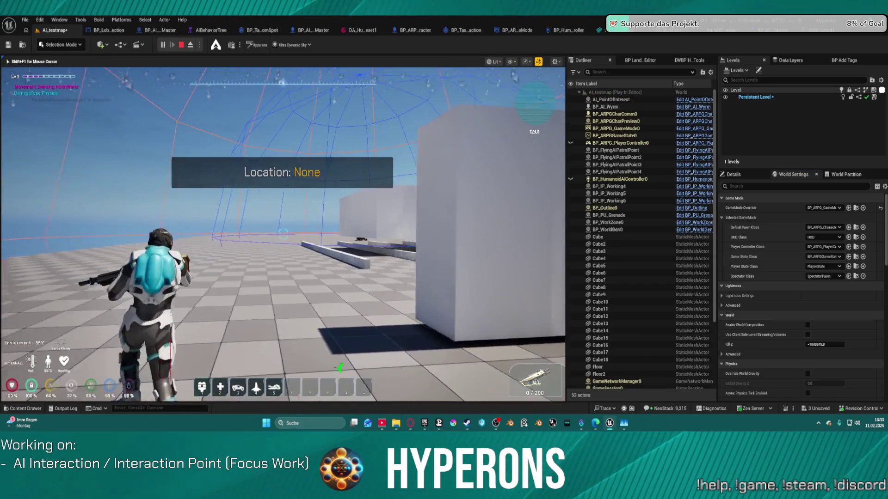
pyautogui.press('w')
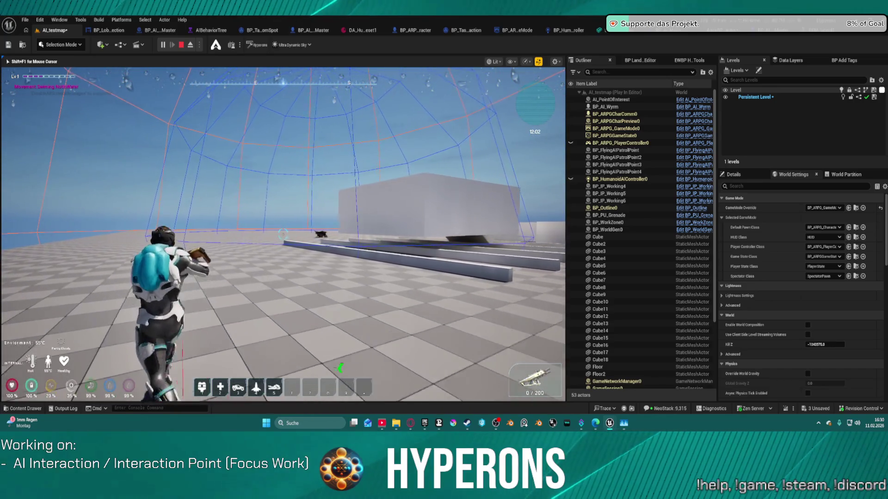
pyautogui.press('super')
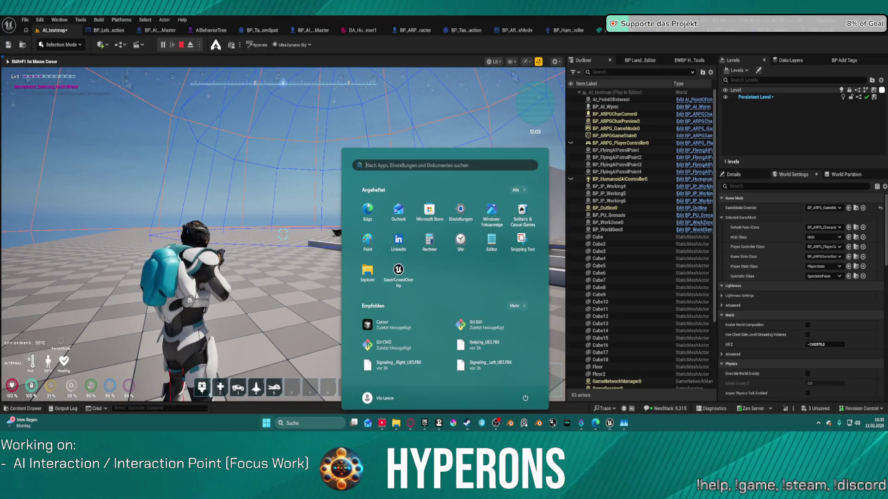
pyautogui.press('super')
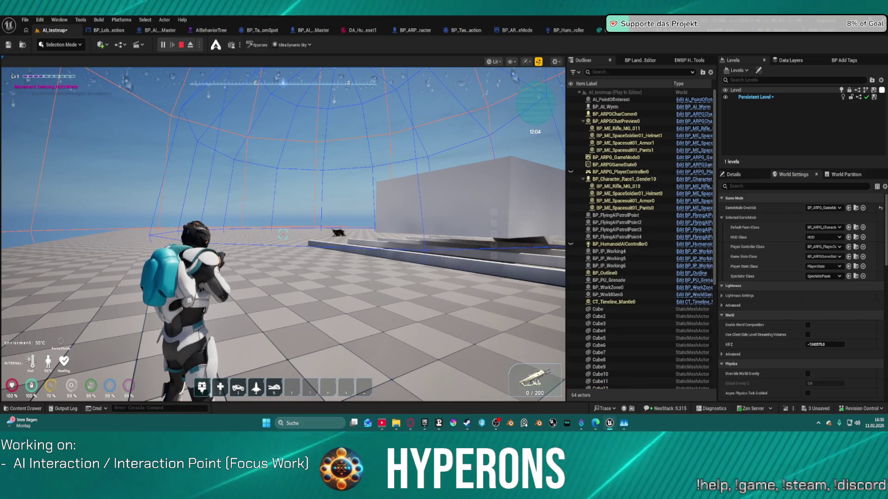
pyautogui.press('alt')
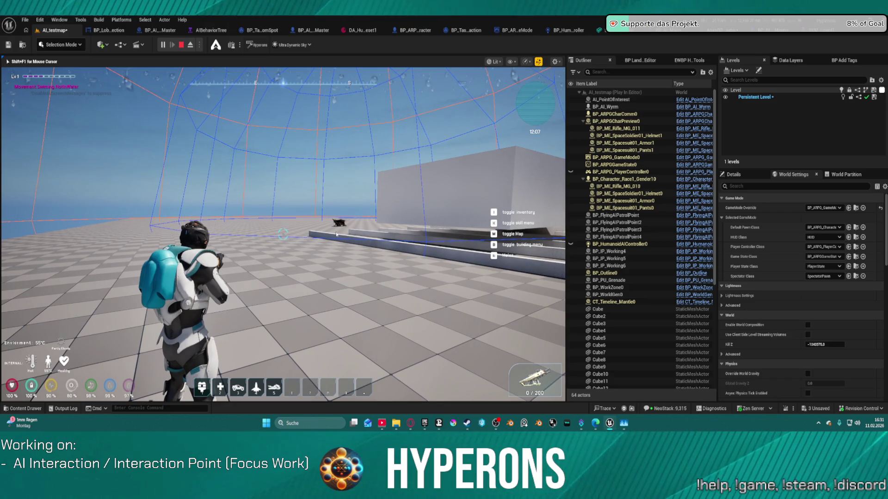
pyautogui.press('Escape')
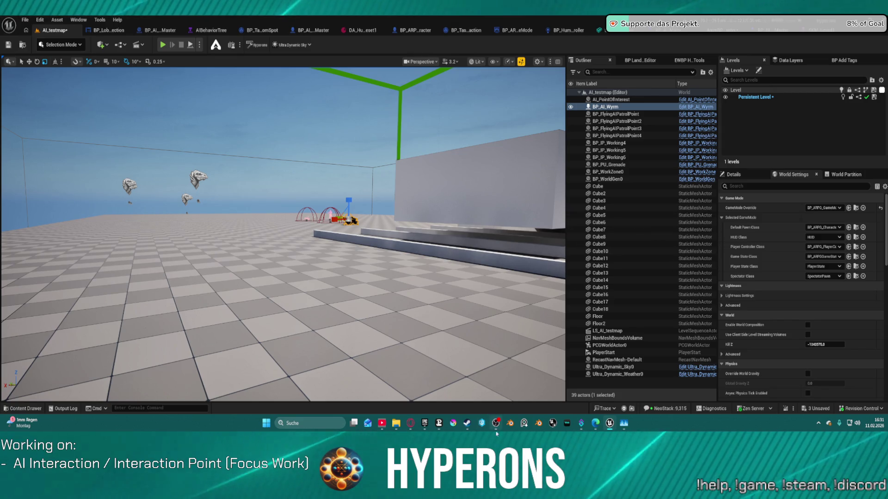
# Step: Launch Live Link Hub from the Windows taskbar
pyautogui.moveTo(495, 423)
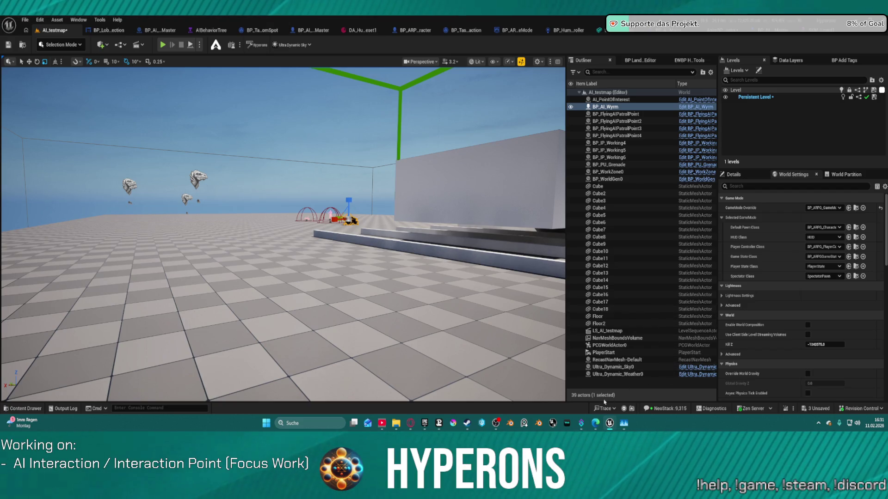
pyautogui.moveTo(608, 426)
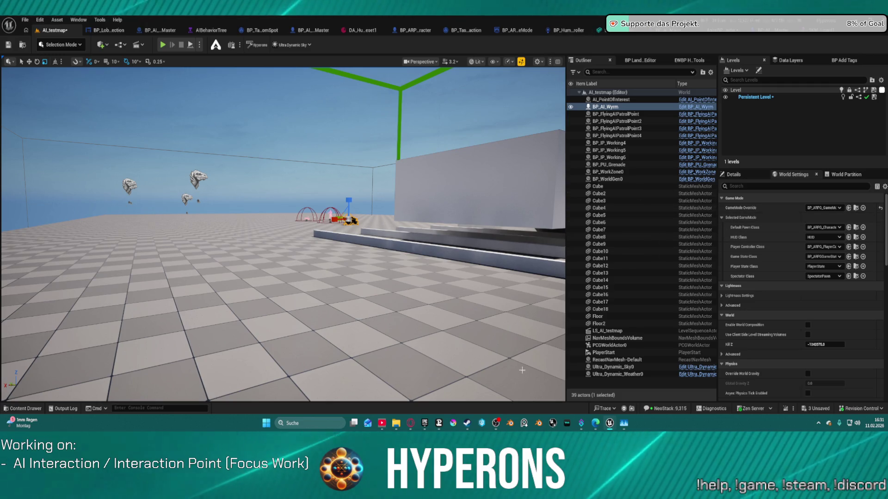
pyautogui.click(552, 425)
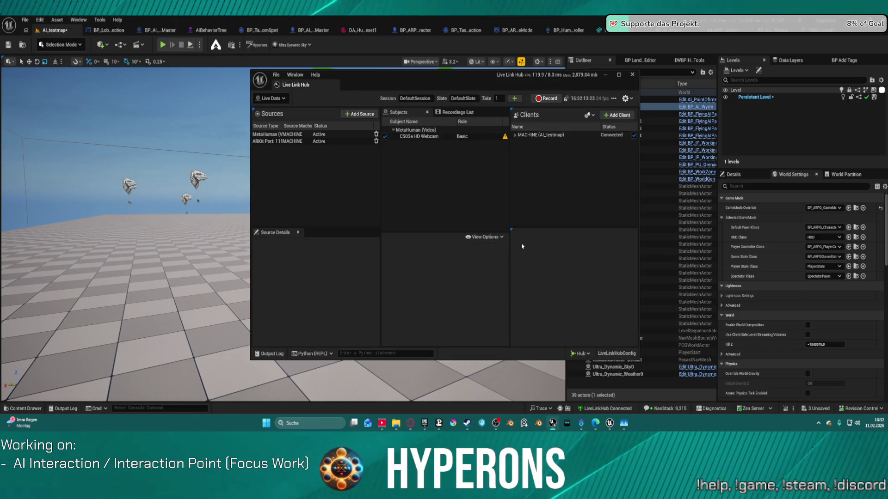
# Step: Close the Live Link Hub window
pyautogui.click(632, 75)
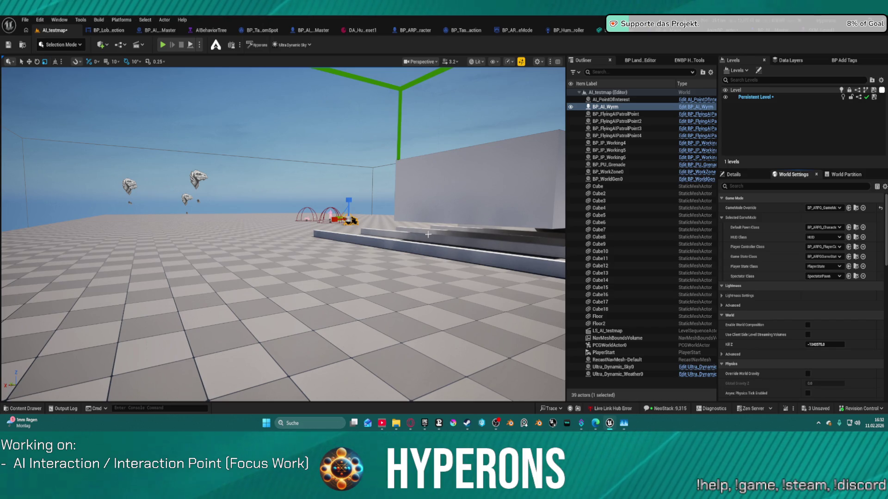
# Step: Select BP_AI_Wyrm, filter its Details for the behavior tree, and open AIBehaviorTree
pyautogui.moveTo(401, 209)
pyautogui.mouseDown()
pyautogui.moveTo(365, 214)
pyautogui.moveTo(386, 189)
pyautogui.mouseUp()
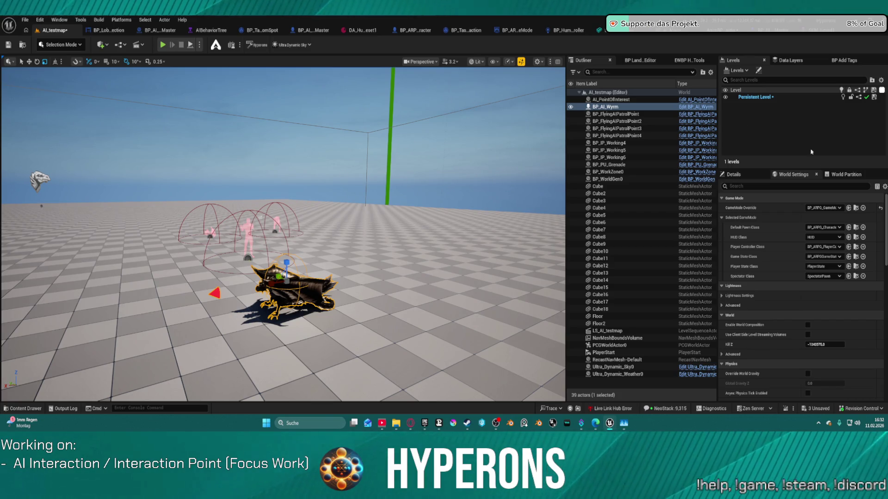
pyautogui.click(733, 174)
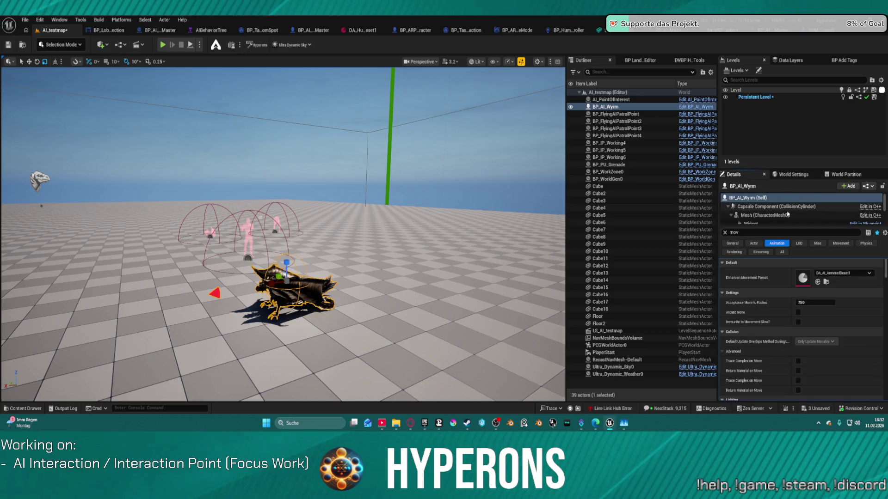
pyautogui.click(785, 233)
pyautogui.write('mov')
pyautogui.moveTo(764, 233); pyautogui.dragTo(717, 235)
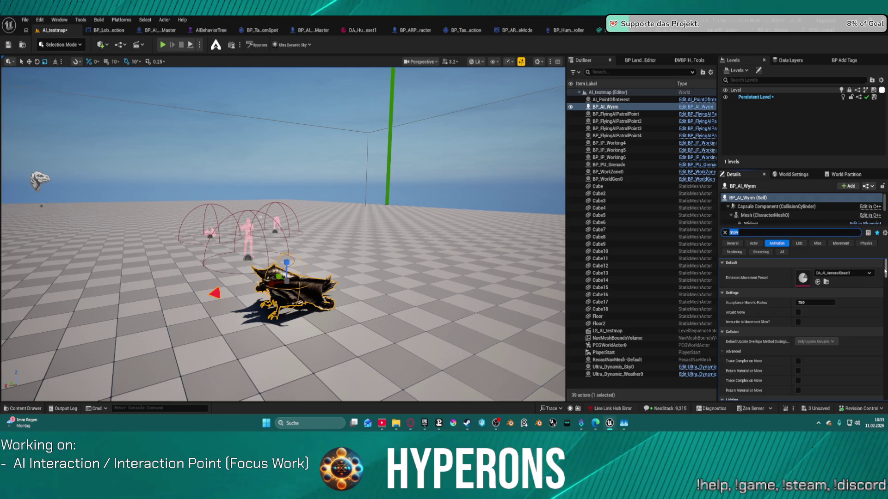
pyautogui.click(725, 233)
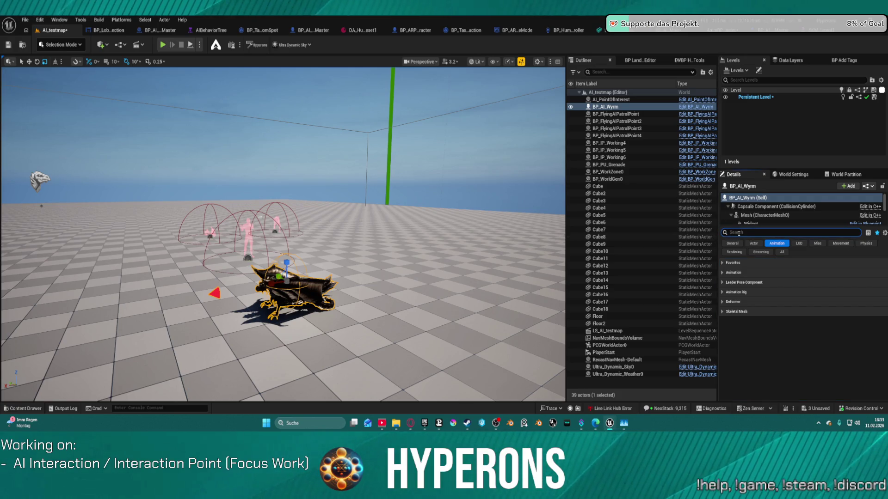
pyautogui.write('behav')
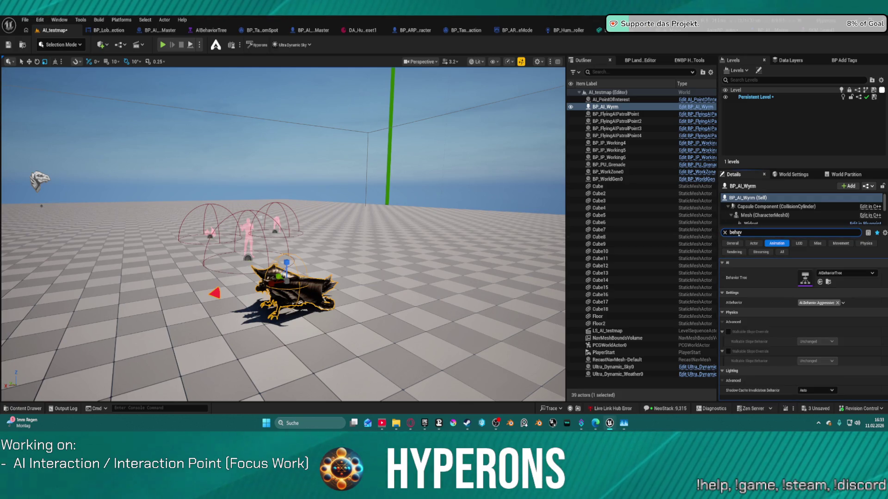
pyautogui.doubleClick(805, 277)
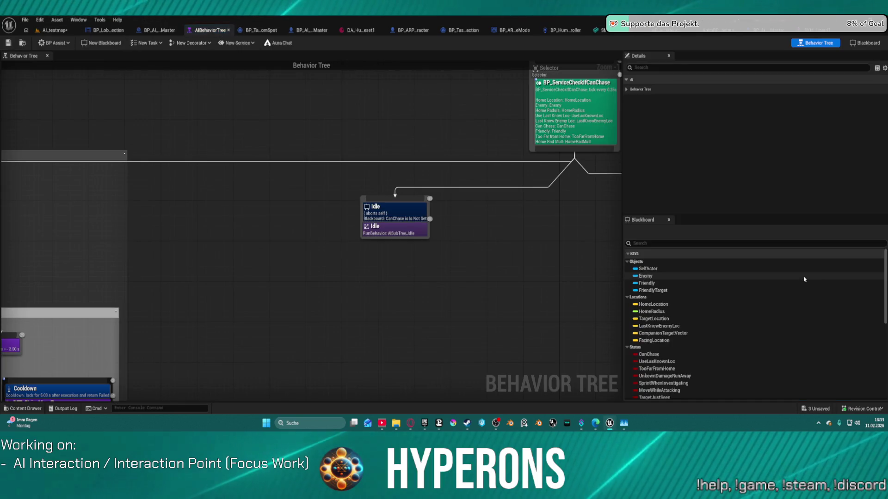
# Step: Frame the behavior tree graph and look through the open mesh and BP_AI_LizardMaster editors
pyautogui.scroll(-7, 491, 169)
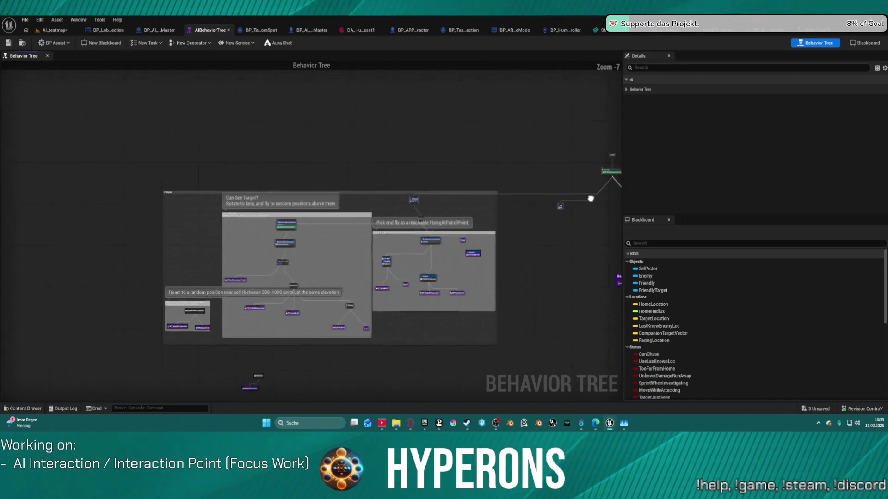
pyautogui.moveTo(492, 169); pyautogui.dragTo(439, 152)
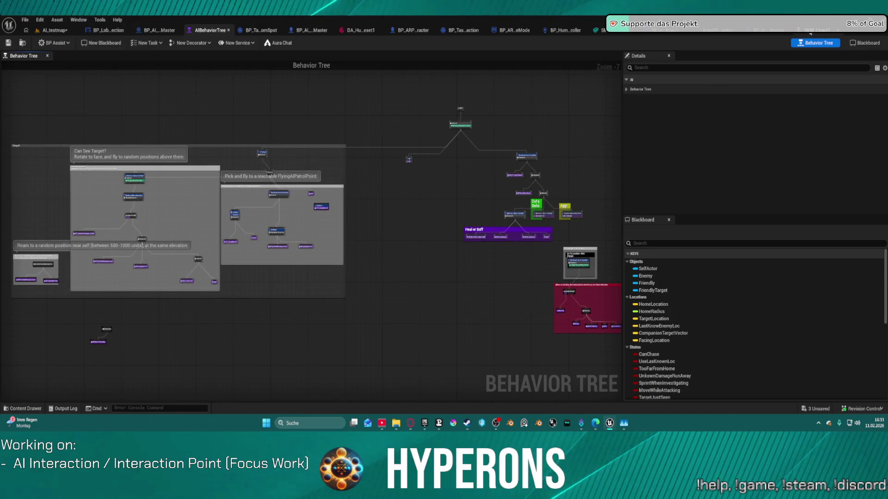
pyautogui.click(810, 30)
pyautogui.click(786, 30)
pyautogui.click(811, 30)
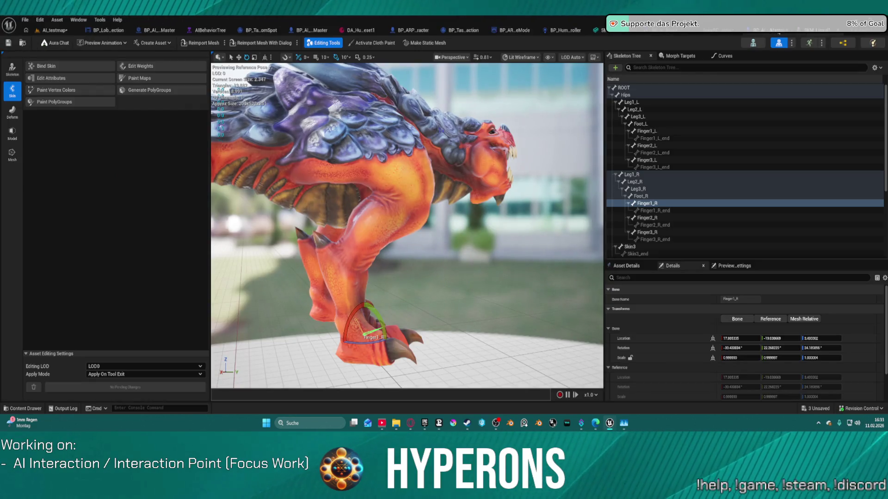
pyautogui.click(795, 34)
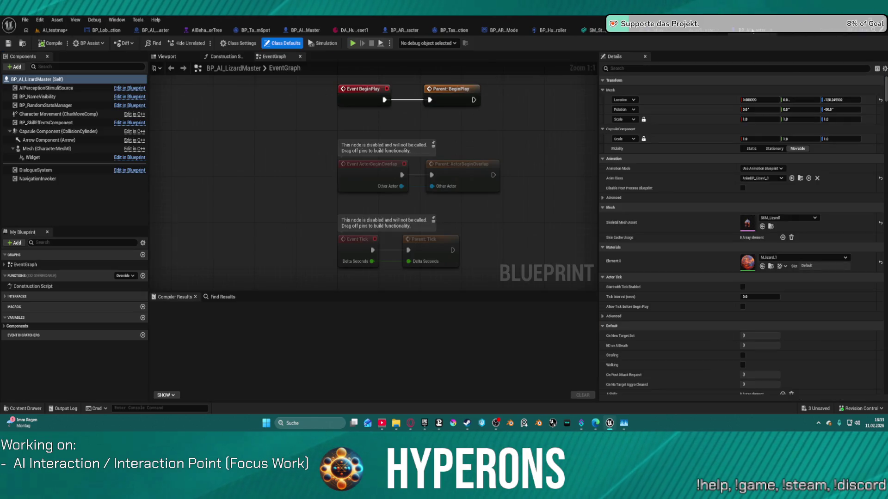
# Step: Reopen the Wyrm's AIBehaviorTree from AI_testmap and move it into its own window
pyautogui.hotkey('ctrl', 'space')
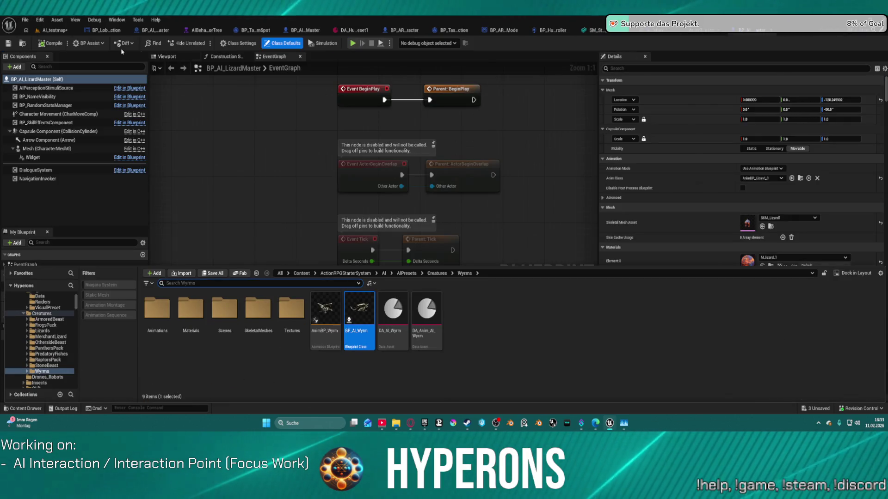
pyautogui.click(54, 30)
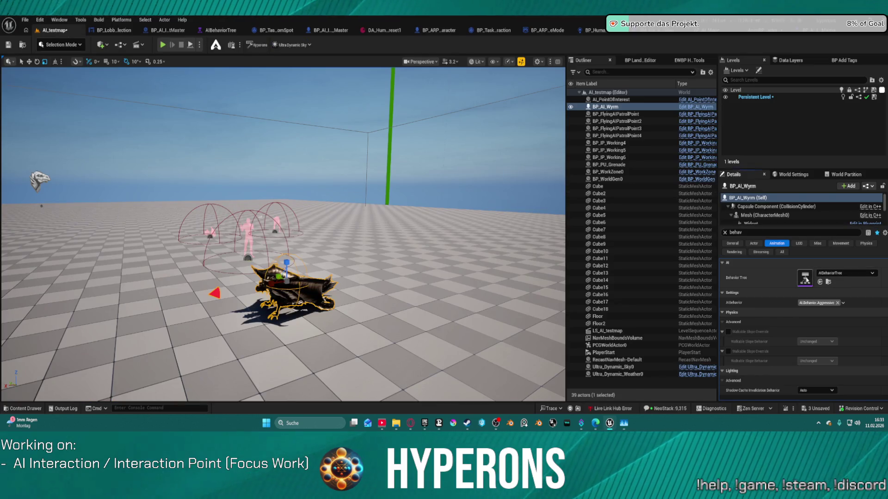
pyautogui.doubleClick(804, 278)
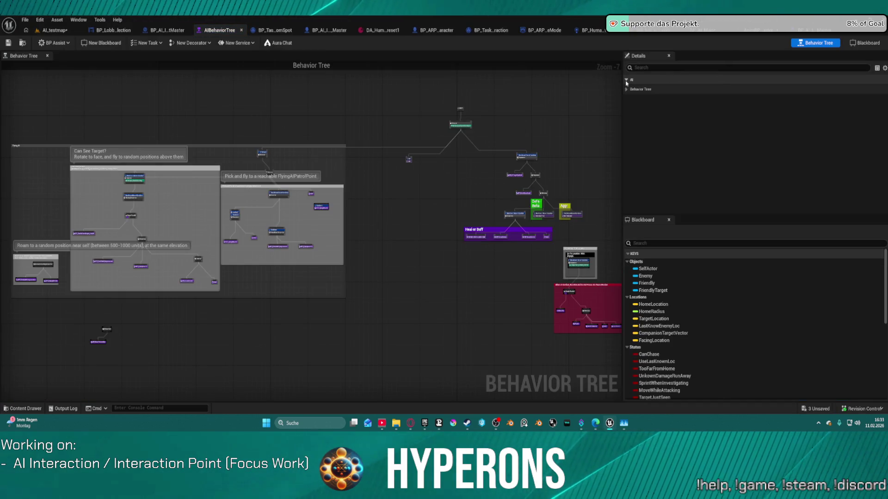
pyautogui.moveTo(215, 30)
pyautogui.mouseDown()
pyautogui.moveTo(277, 90)
pyautogui.moveTo(280, 70)
pyautogui.mouseUp()
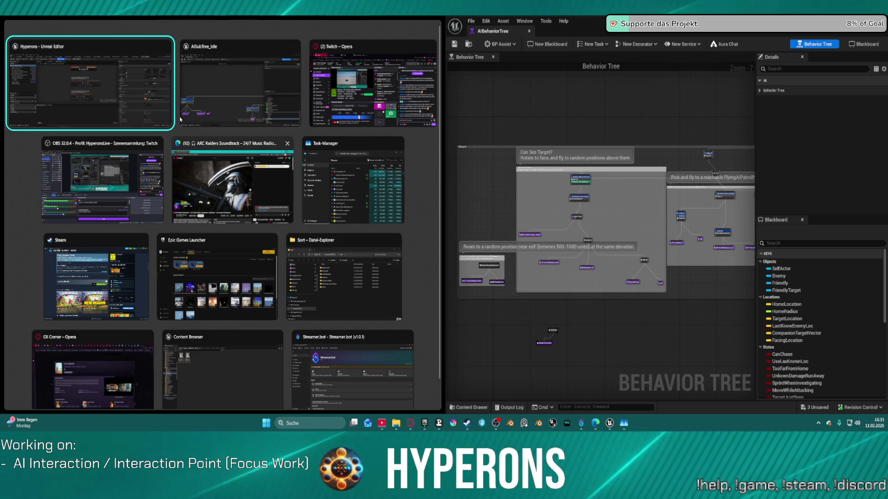
# Step: Place the level editor beside the AIBehaviorTree window and reframe the viewport around the Wyrm
pyautogui.click(161, 111)
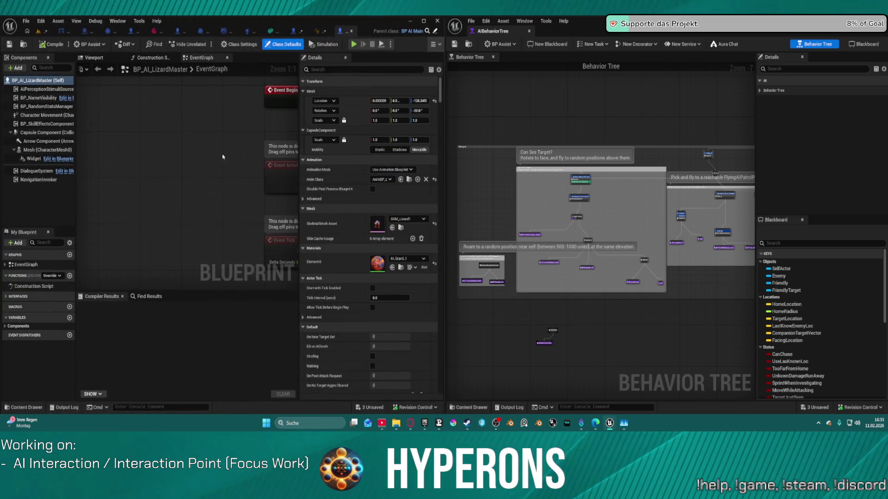
pyautogui.click(41, 31)
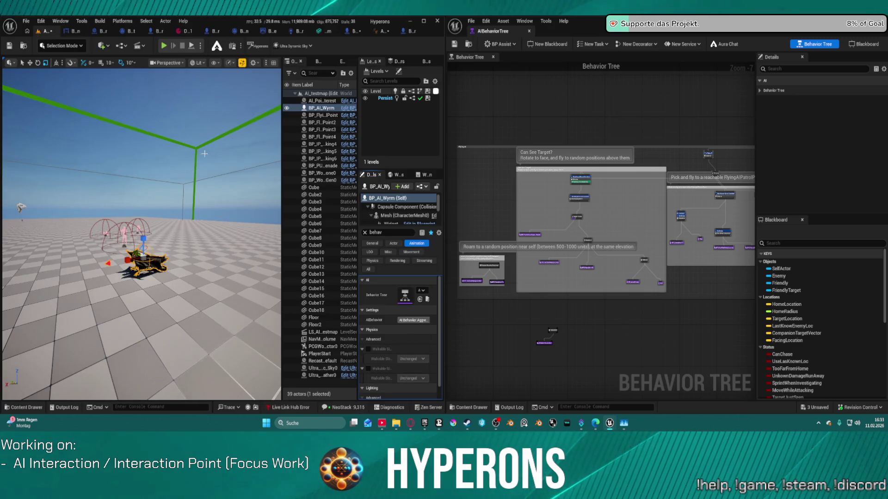
pyautogui.moveTo(193, 97); pyautogui.dragTo(157, 111)
pyautogui.moveTo(204, 153); pyautogui.dragTo(197, 153)
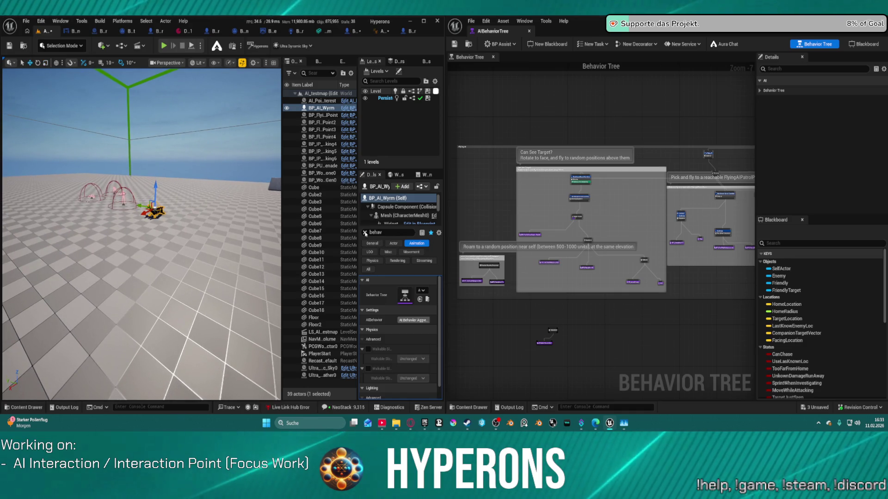
# Step: Set the GameMode Override to FunctionalTestGameMode in World Settings and start Play In Editor
pyautogui.click(365, 233)
pyautogui.click(396, 174)
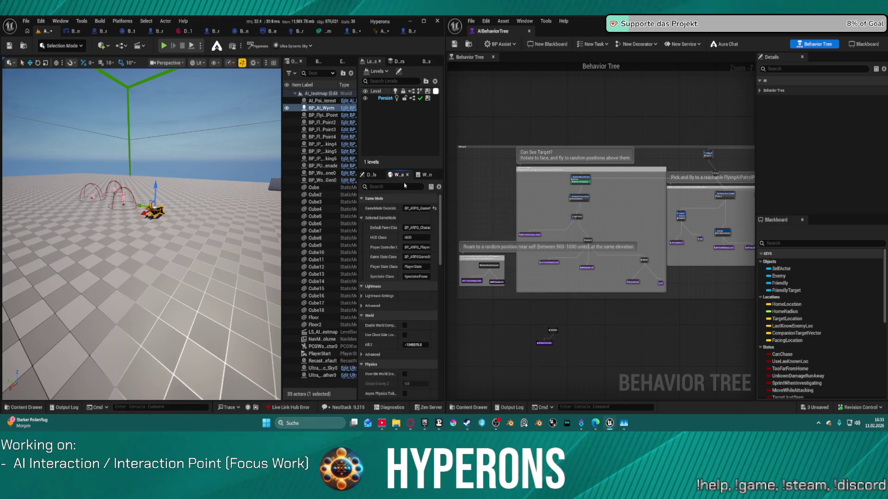
pyautogui.click(417, 208)
pyautogui.write('fun')
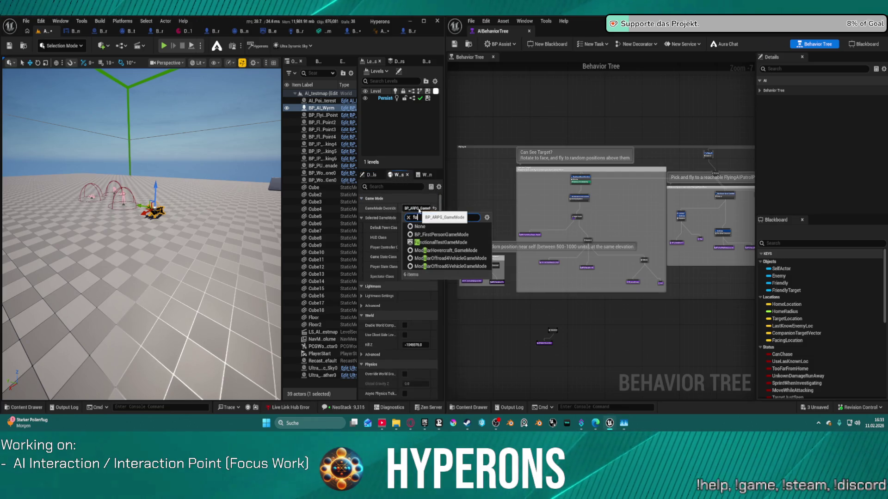
pyautogui.click(451, 236)
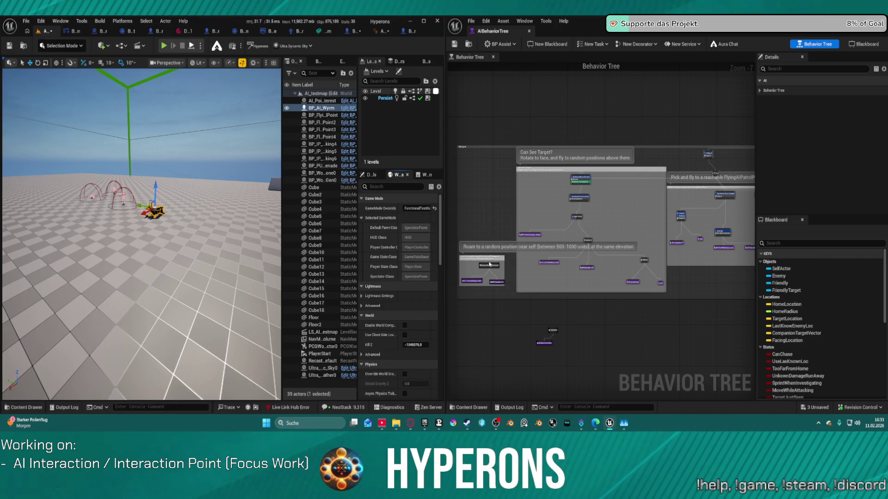
pyautogui.hotkey('alt', 'p')
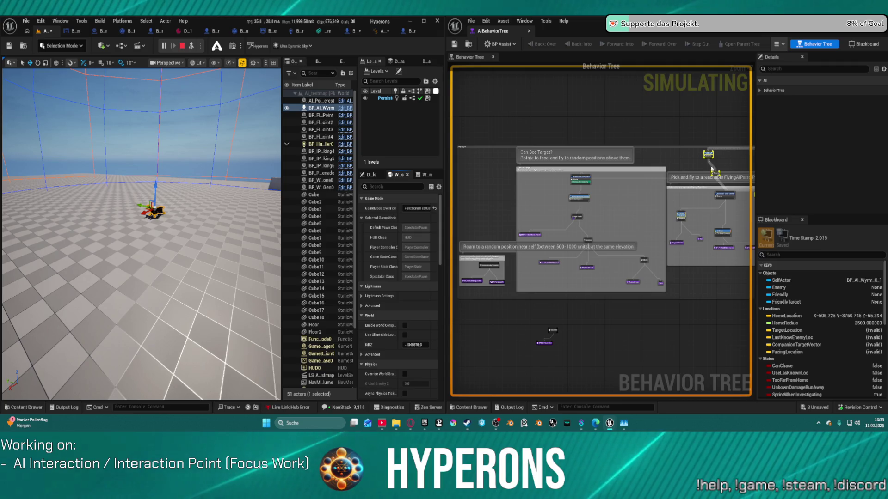
# Step: Follow the Wyrm's Pick and fly patrol branch live in the behavior tree, then stop playing
pyautogui.scroll(6, 713, 171)
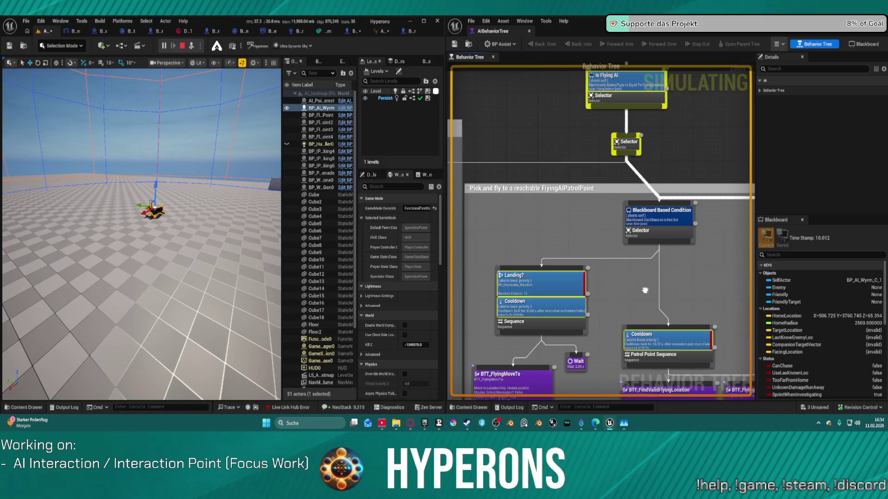
pyautogui.moveTo(576, 290)
pyautogui.mouseDown()
pyautogui.moveTo(511, 277)
pyautogui.moveTo(712, 333)
pyautogui.mouseUp()
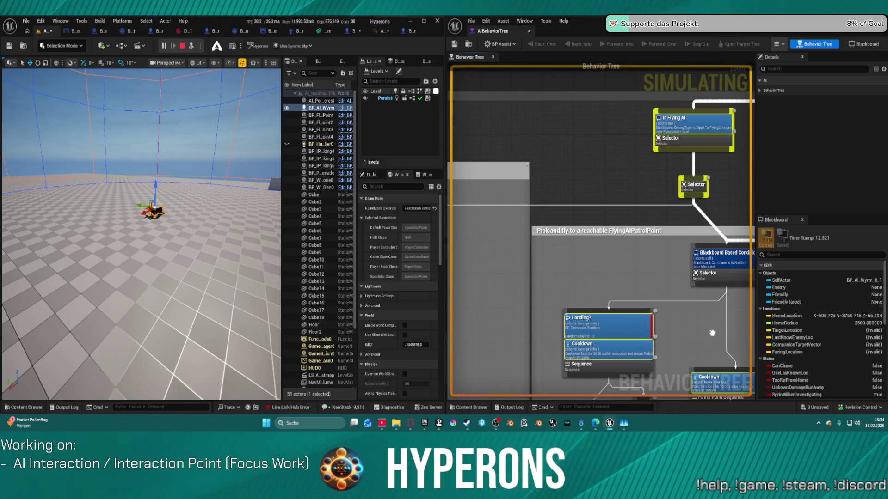
pyautogui.moveTo(712, 333); pyautogui.dragTo(511, 299)
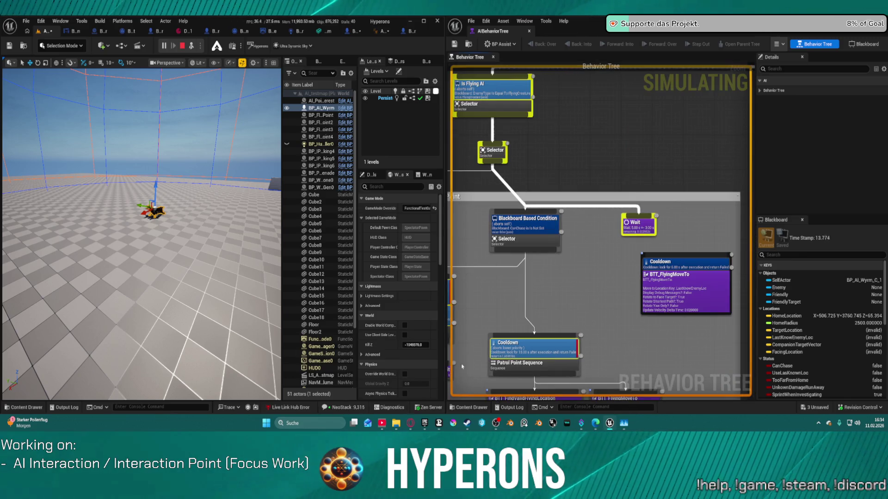
pyautogui.moveTo(576, 167); pyautogui.dragTo(650, 154)
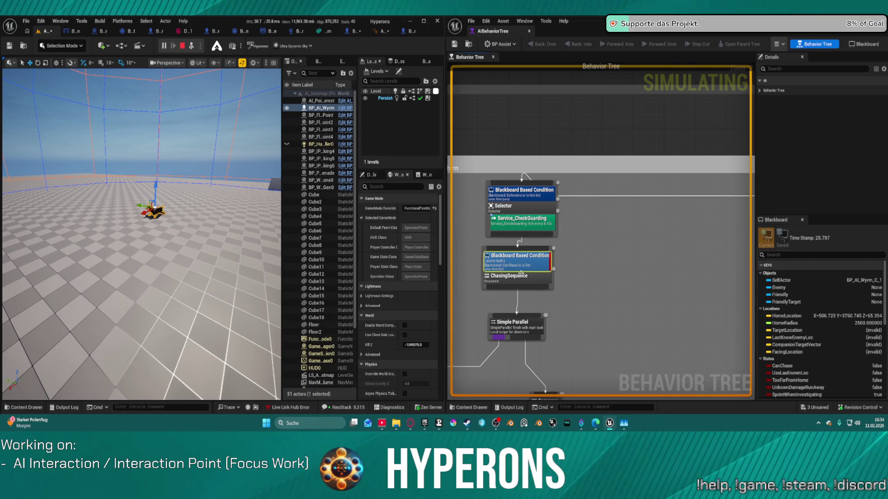
pyautogui.scroll(-5, 668, 256)
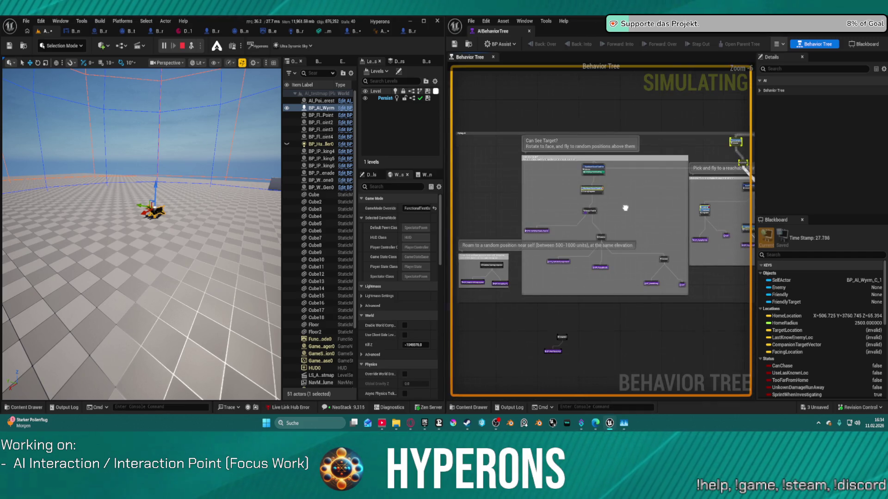
pyautogui.moveTo(625, 208); pyautogui.dragTo(482, 206)
pyautogui.scroll(5, 565, 192)
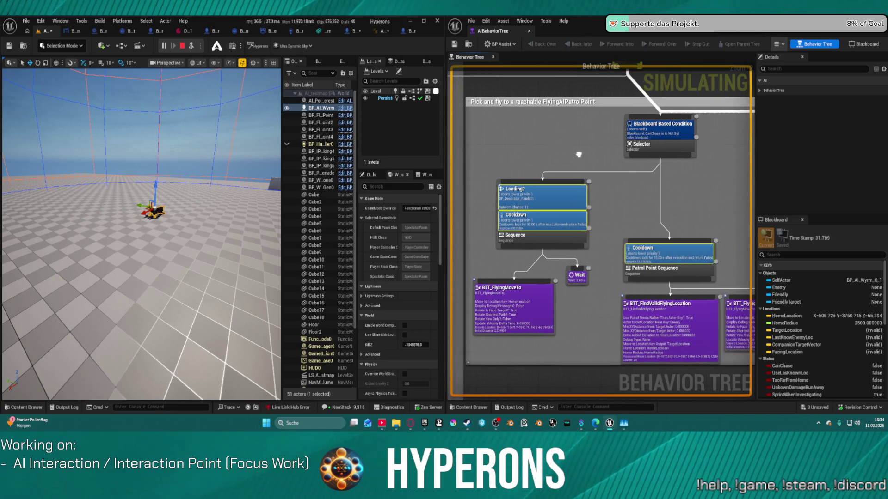
pyautogui.moveTo(618, 151)
pyautogui.mouseDown()
pyautogui.moveTo(556, 148)
pyautogui.moveTo(506, 176)
pyautogui.moveTo(575, 175)
pyautogui.moveTo(477, 188)
pyautogui.moveTo(504, 187)
pyautogui.mouseUp()
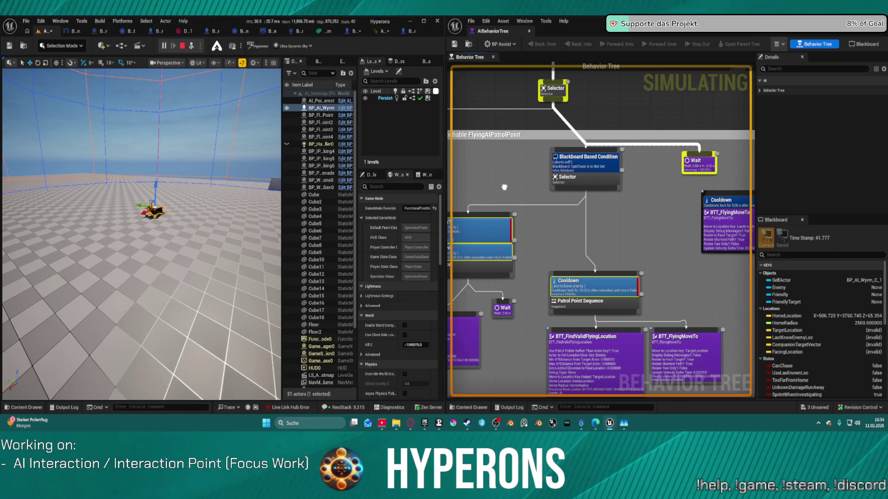
pyautogui.moveTo(504, 187)
pyautogui.mouseDown()
pyautogui.moveTo(538, 174)
pyautogui.moveTo(543, 151)
pyautogui.moveTo(579, 136)
pyautogui.mouseUp()
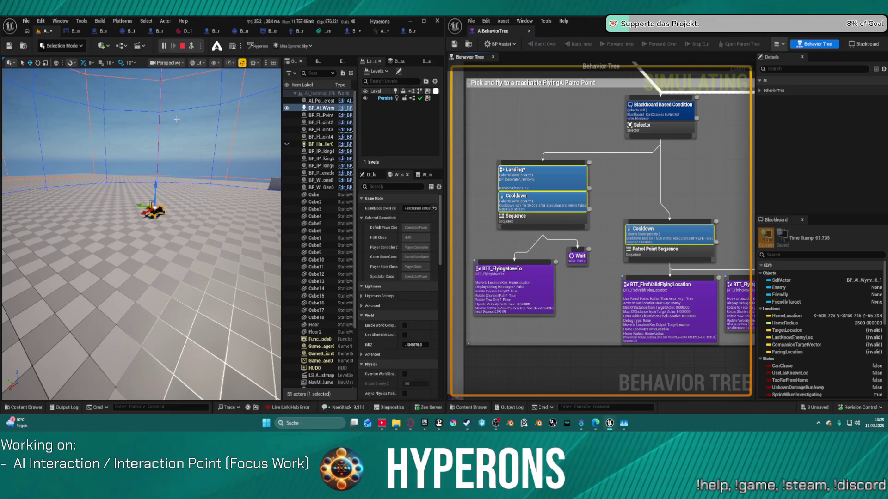
pyautogui.click(184, 46)
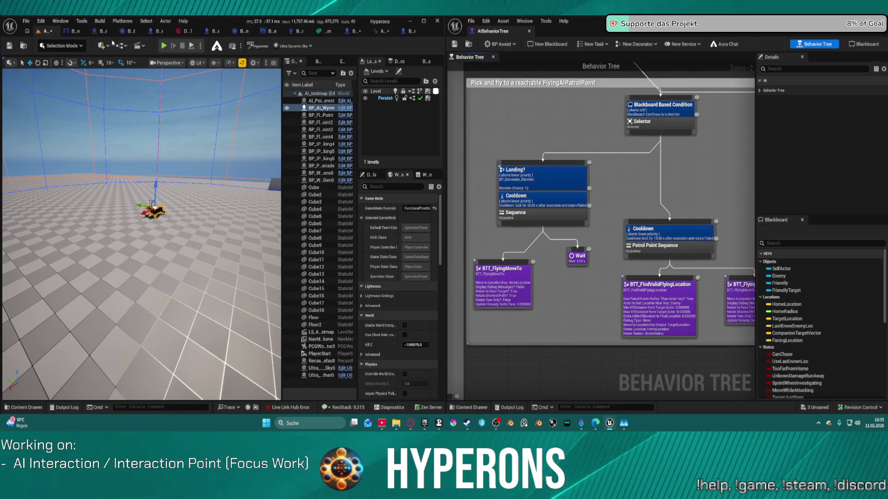
# Step: Place a new NavMesh Bounds Volume in the level by searching 'nav'
pyautogui.click(102, 46)
pyautogui.moveTo(159, 102)
pyautogui.click(138, 60)
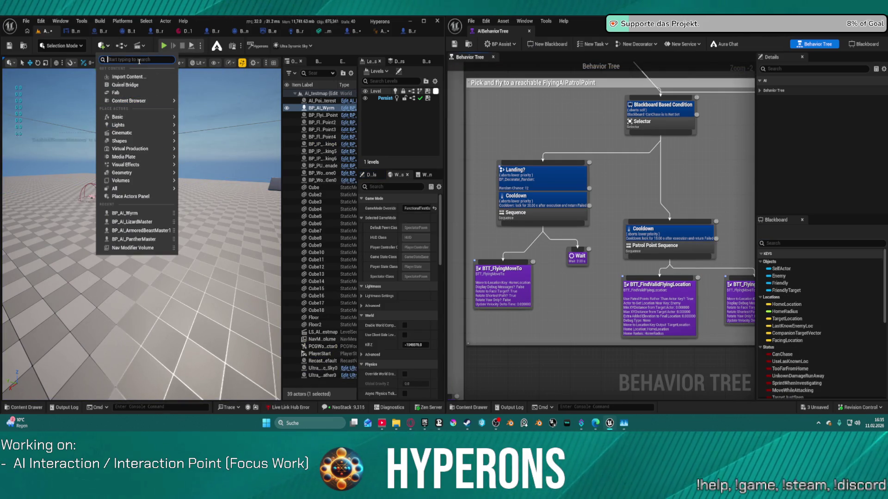
pyautogui.write('nav')
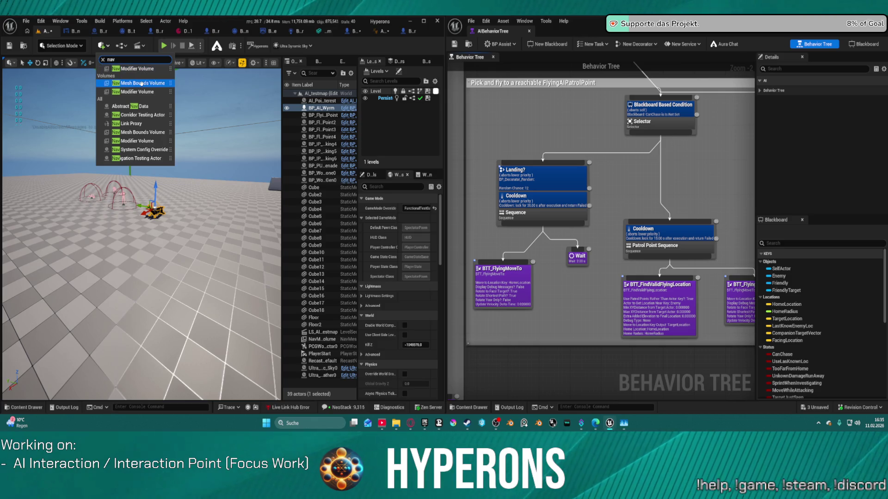
pyautogui.click(144, 86)
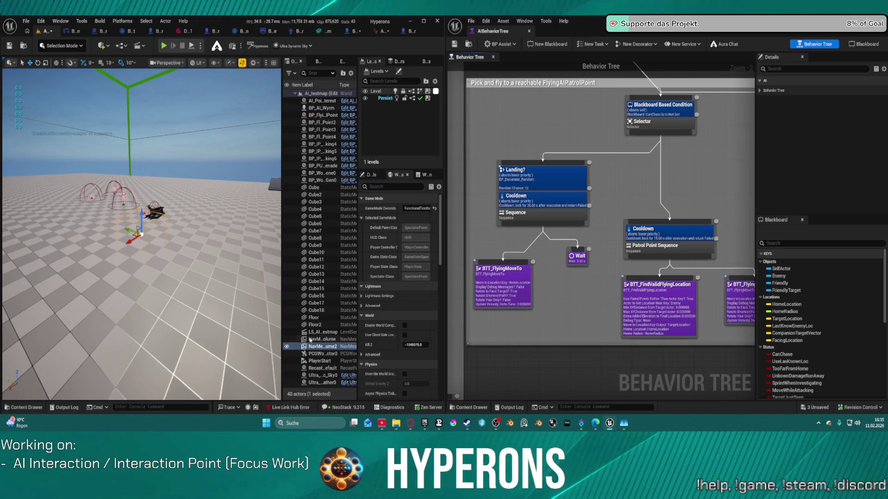
# Step: Delete the old NavMesh Bounds Volume and open the BTT_FlyingMoveTo task blueprint
pyautogui.click(312, 339)
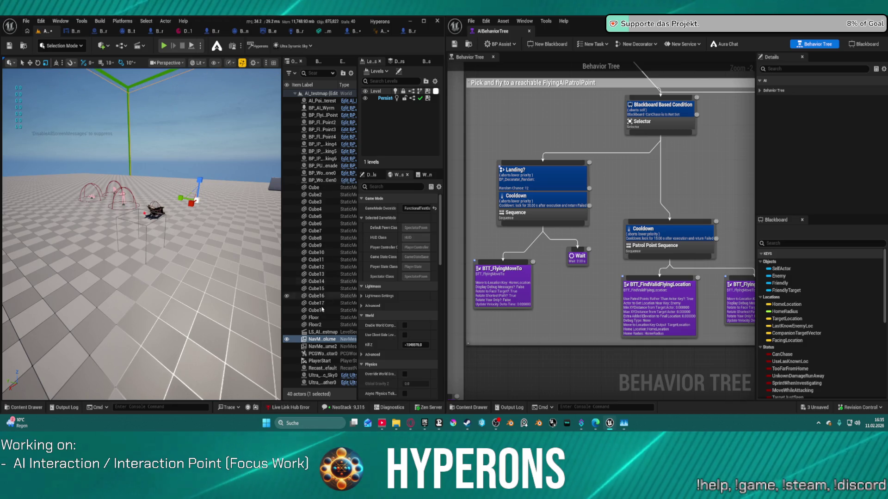
pyautogui.press('Delete')
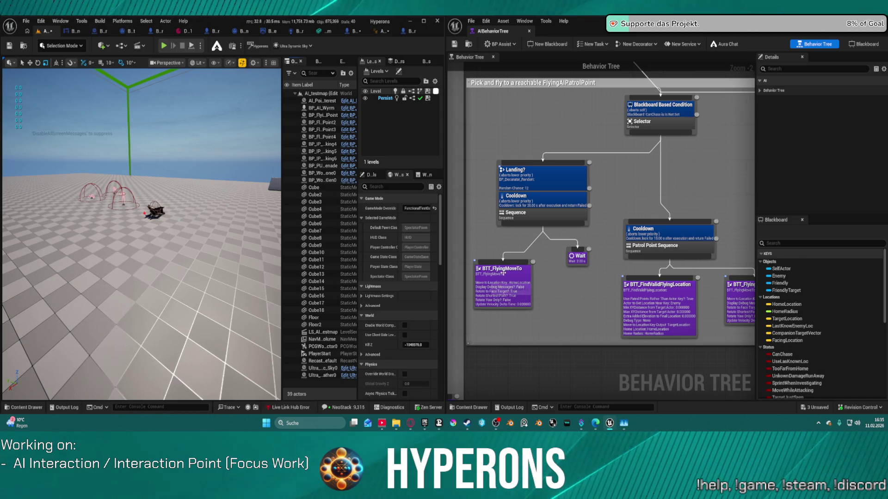
pyautogui.click(504, 274)
pyautogui.doubleClick(504, 273)
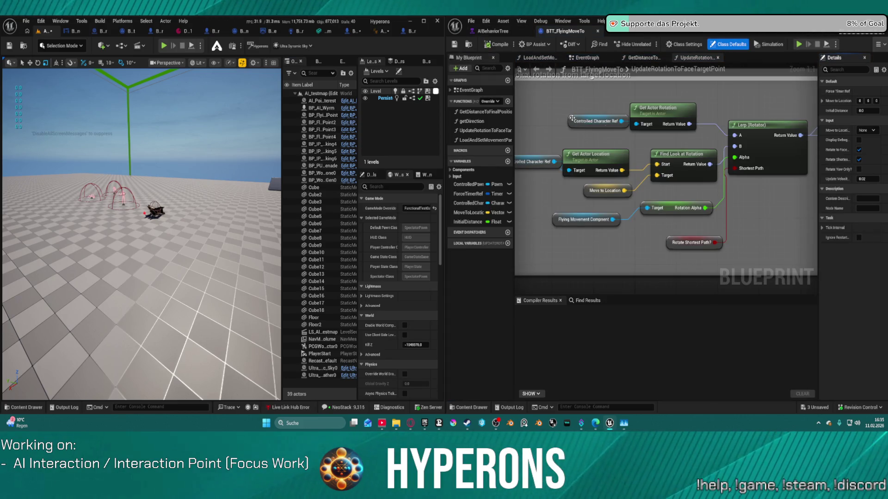
pyautogui.scroll(-5, 721, 177)
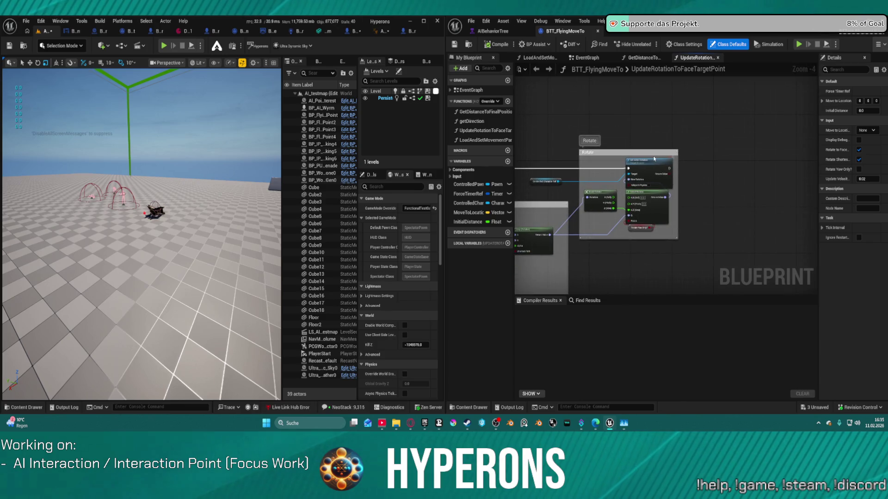
pyautogui.scroll(5, 654, 159)
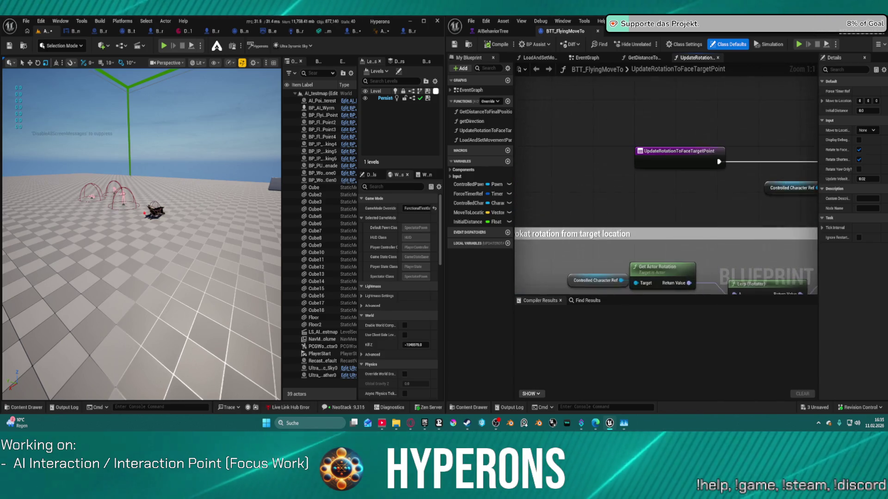
pyautogui.moveTo(654, 159); pyautogui.dragTo(613, 131)
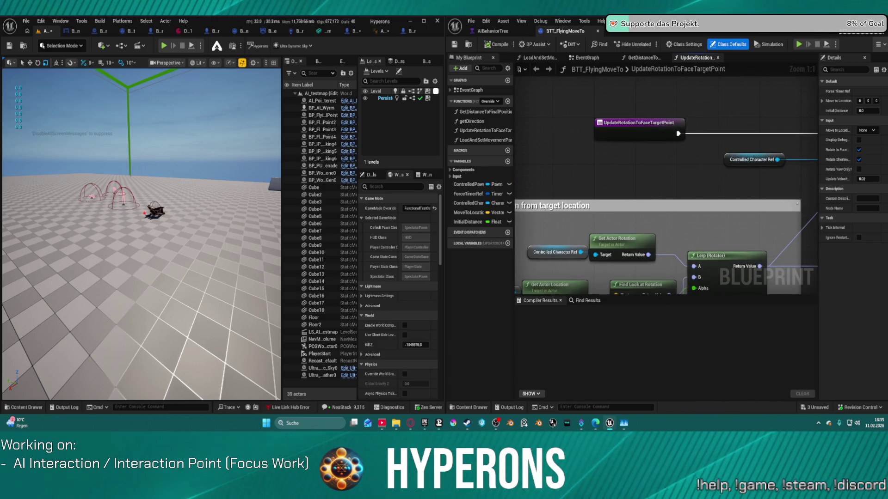
pyautogui.click(494, 29)
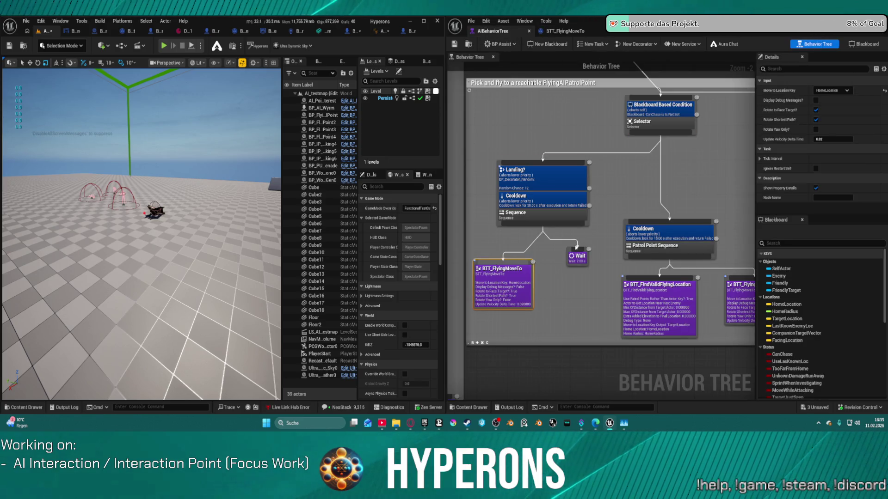
pyautogui.doubleClick(504, 290)
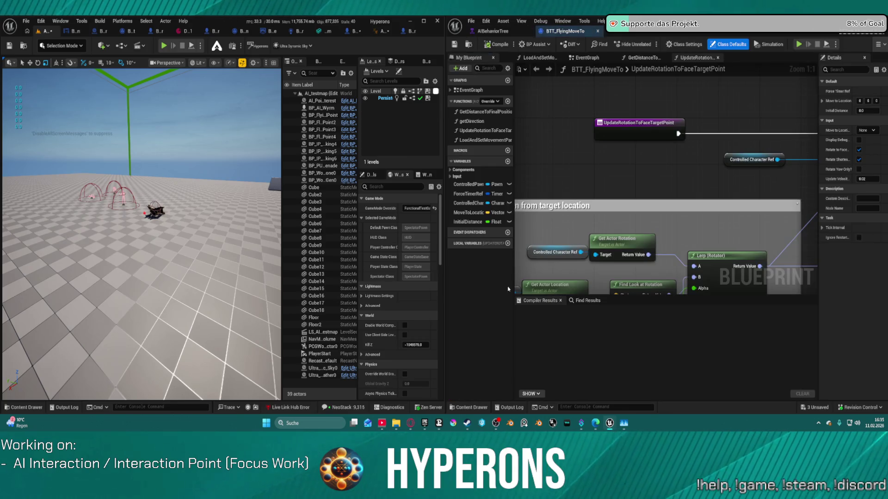
pyautogui.scroll(-4, 615, 183)
pyautogui.moveTo(616, 183); pyautogui.dragTo(528, 160)
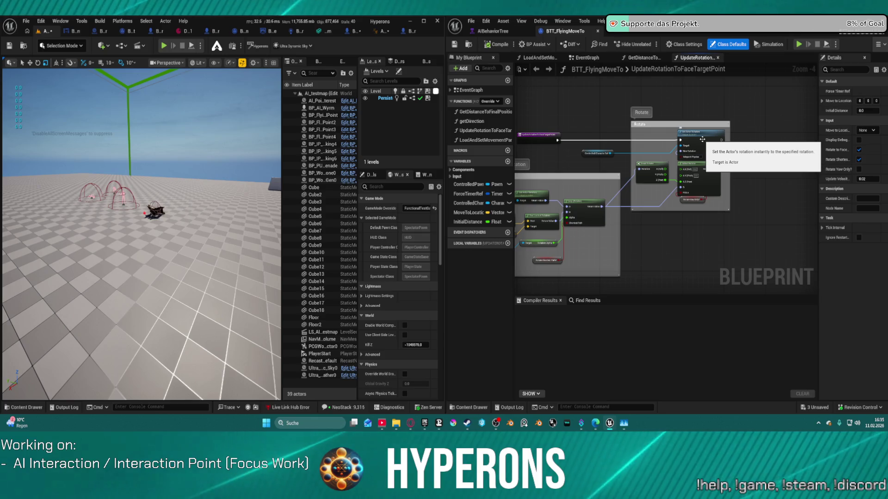
pyautogui.click(602, 60)
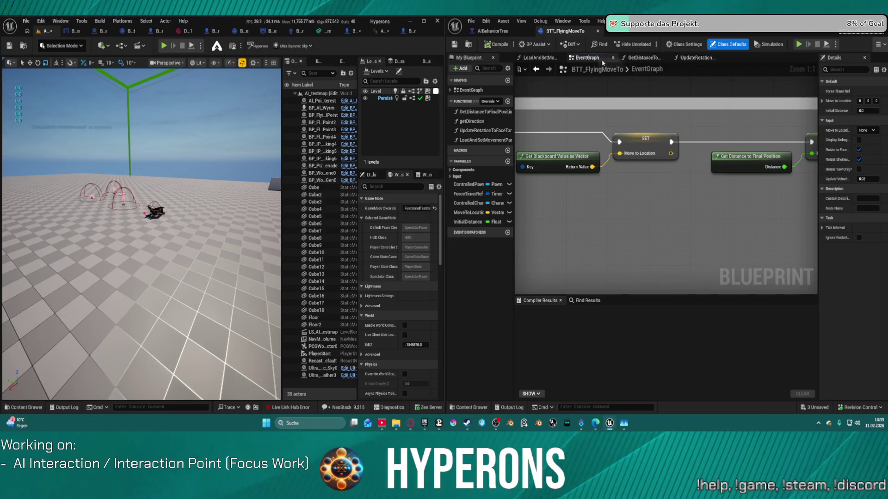
pyautogui.click(508, 30)
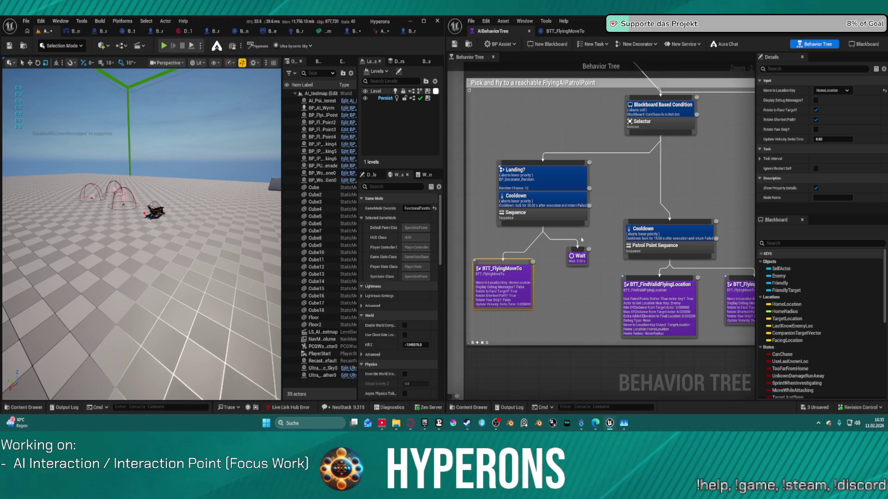
# Step: Review the chase branch and inspect the top Blackboard Based Condition decorator
pyautogui.scroll(-4, 685, 254)
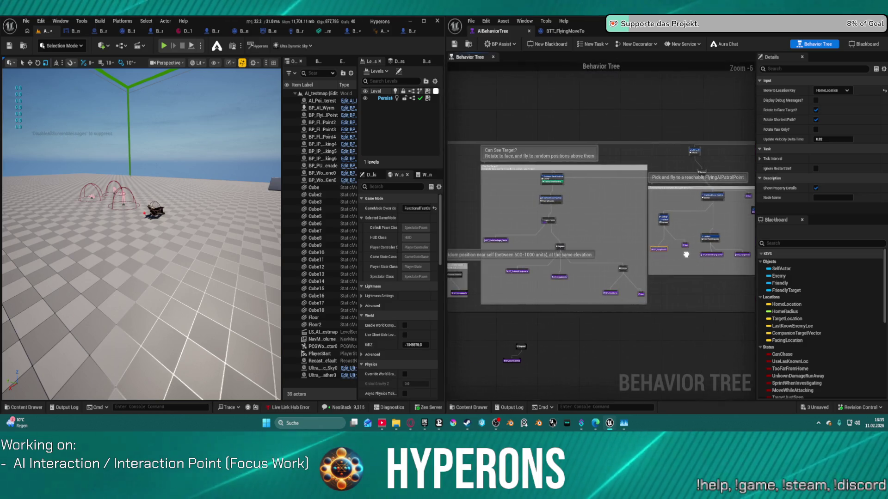
pyautogui.scroll(4, 555, 265)
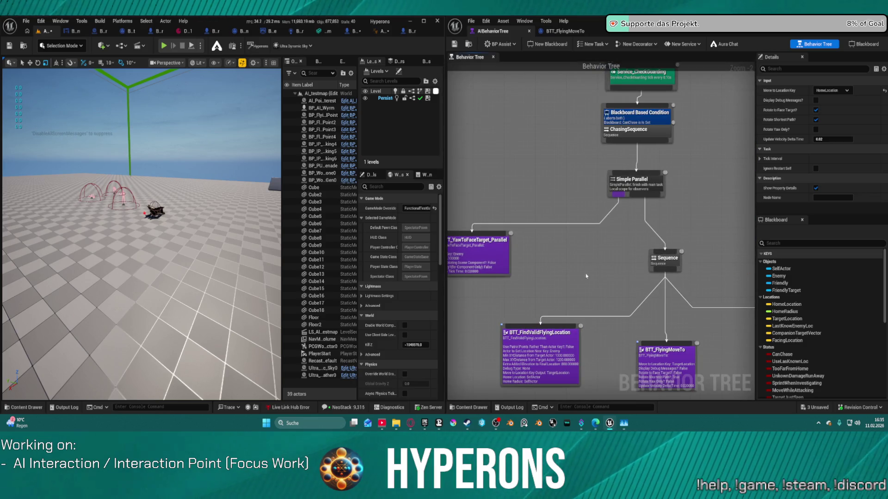
pyautogui.moveTo(597, 280); pyautogui.dragTo(549, 207)
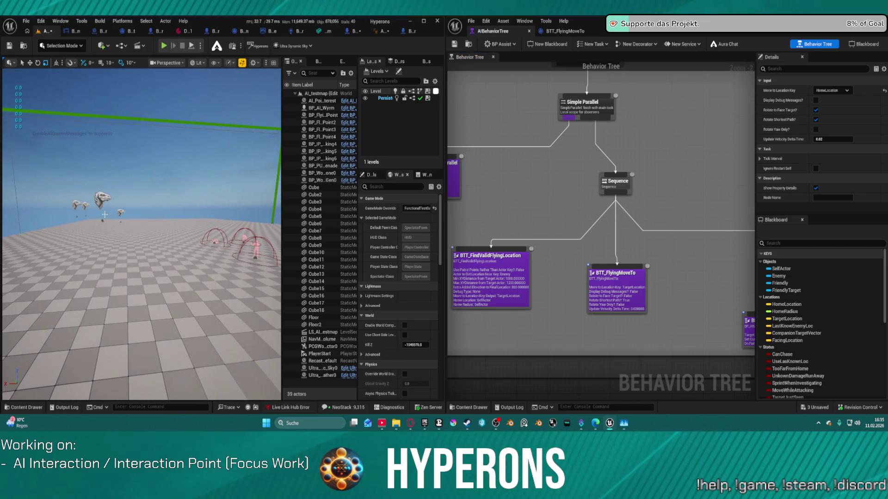
pyautogui.click(678, 260)
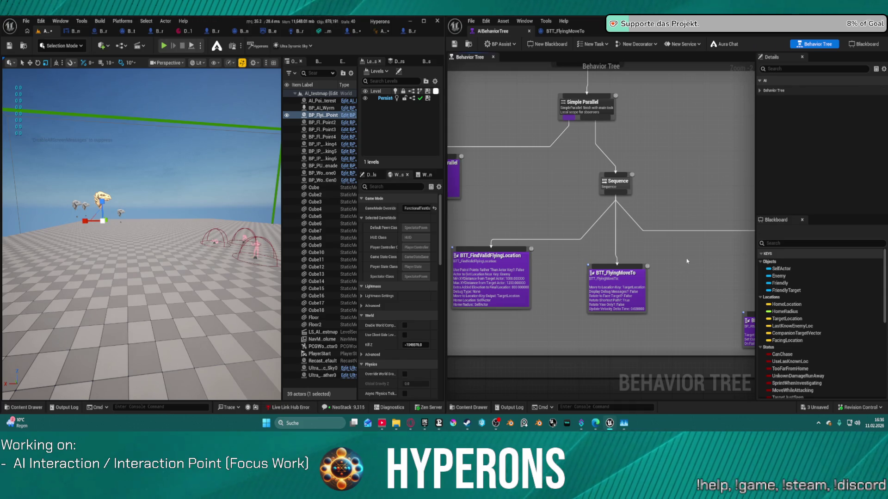
pyautogui.scroll(-5, 696, 283)
pyautogui.scroll(3, 666, 308)
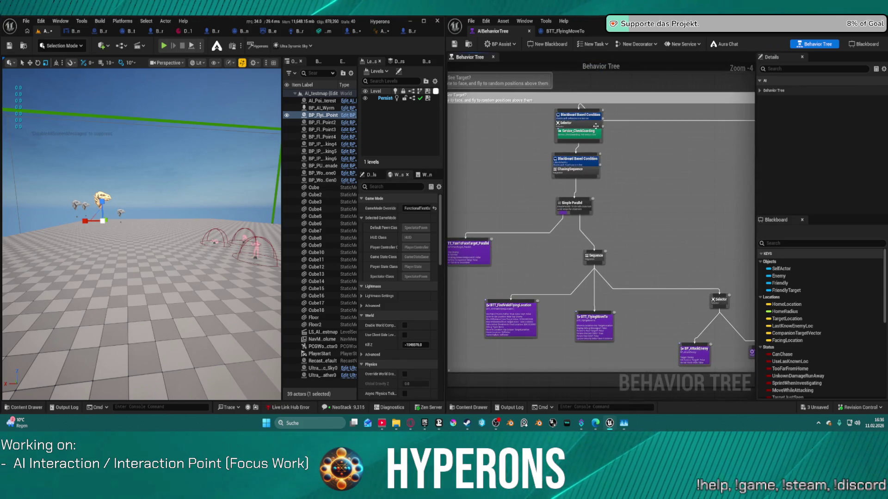
pyautogui.scroll(4, 596, 126)
pyautogui.click(581, 120)
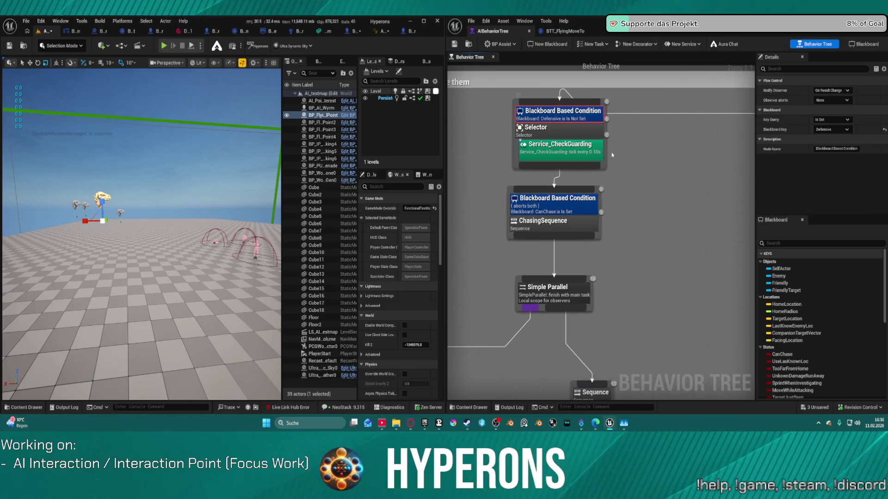
# Step: Bring the Pick and fly patrol group into view and select BP_AI_Wyrm in the Outliner
pyautogui.scroll(-4, 683, 223)
pyautogui.moveTo(683, 223); pyautogui.dragTo(562, 152)
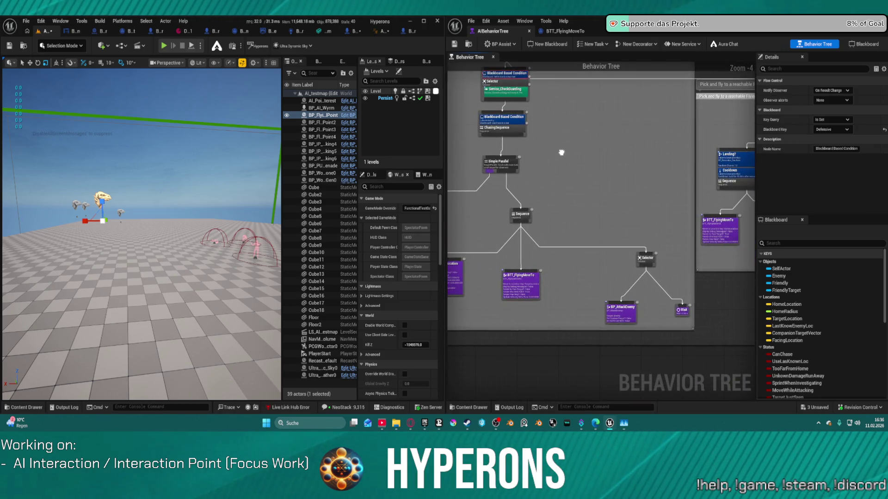
pyautogui.moveTo(654, 276)
pyautogui.mouseDown()
pyautogui.moveTo(604, 224)
pyautogui.moveTo(478, 259)
pyautogui.moveTo(459, 370)
pyautogui.moveTo(462, 277)
pyautogui.moveTo(456, 352)
pyautogui.mouseUp()
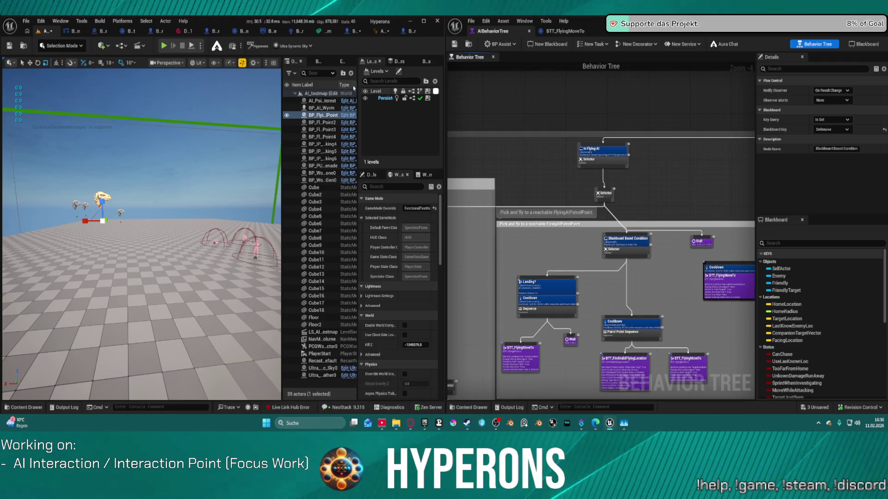
pyautogui.click(324, 107)
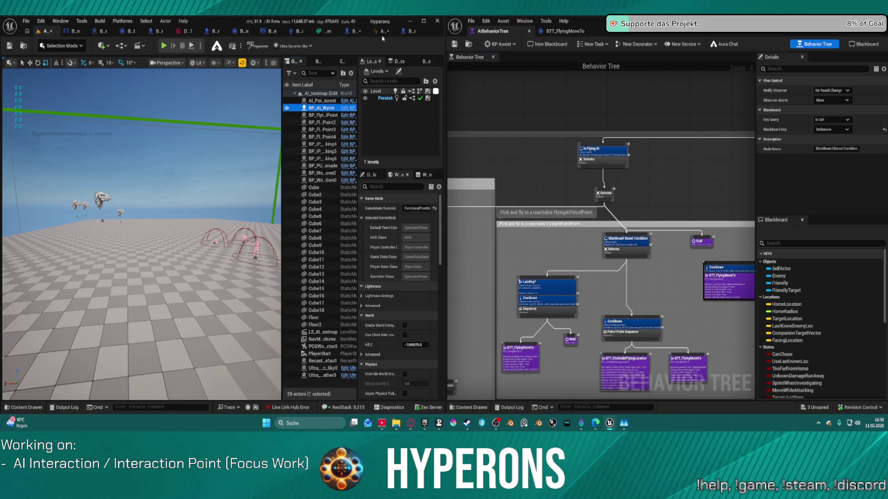
# Step: Filter BP_AI_Wyrm's Details by 'fly' and keep Enemy Type as FlyingCreature
pyautogui.click(369, 176)
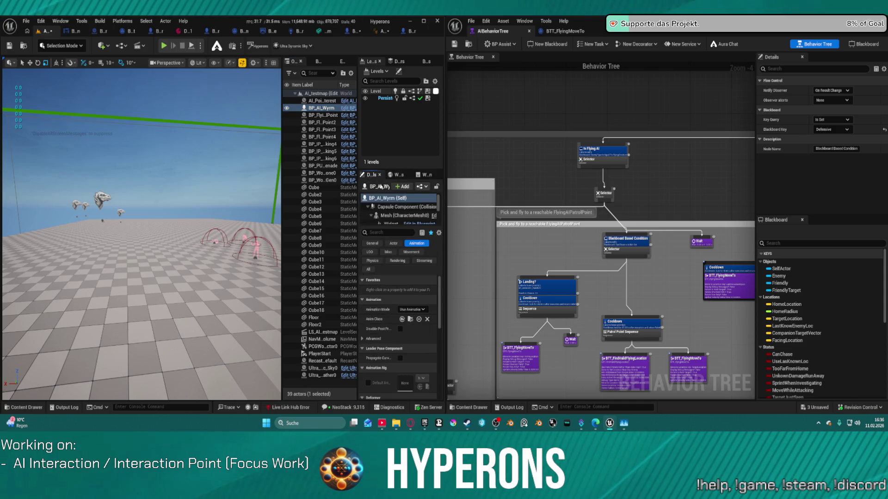
pyautogui.click(388, 231)
pyautogui.write('faly')
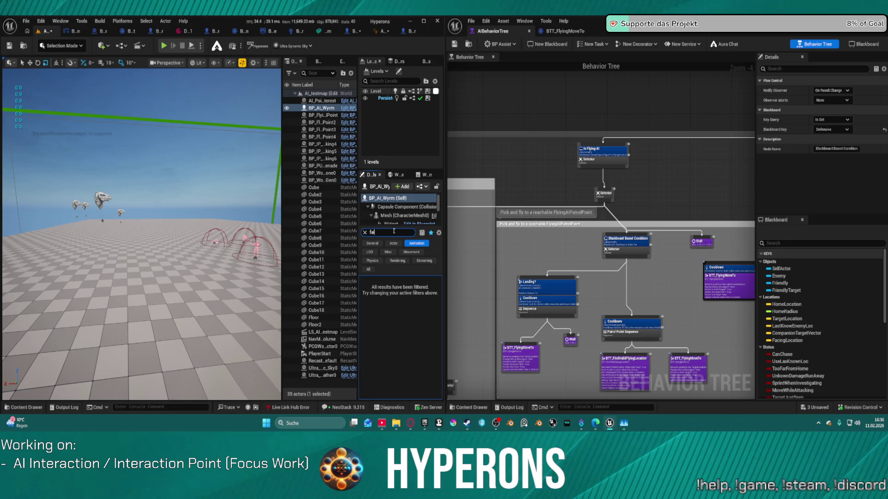
pyautogui.press('BackSpace')
pyautogui.press('BackSpace')
pyautogui.write('ly')
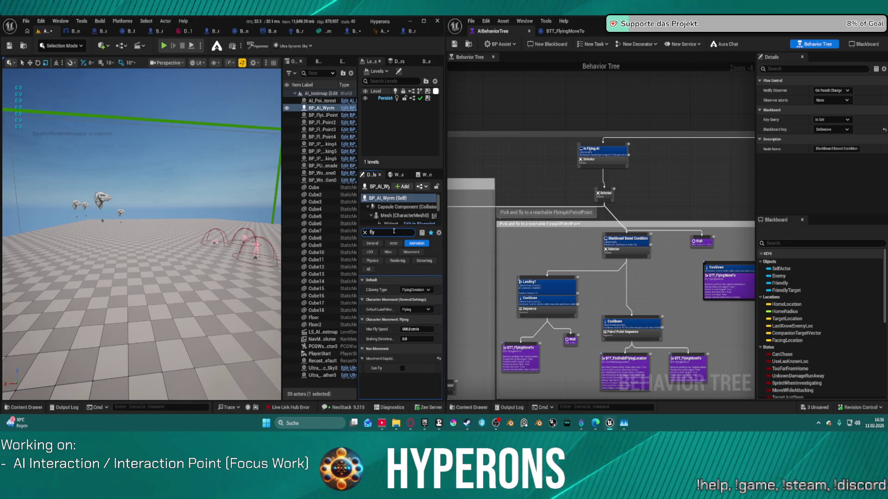
pyautogui.click(415, 290)
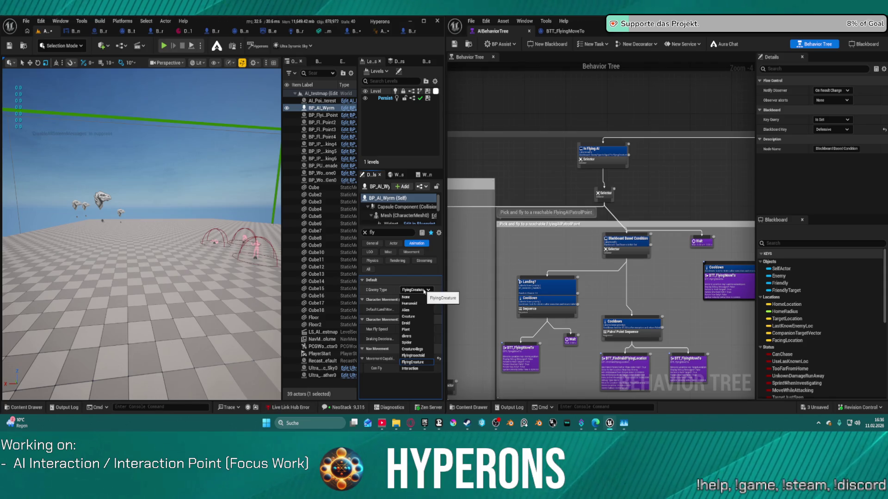
pyautogui.click(411, 362)
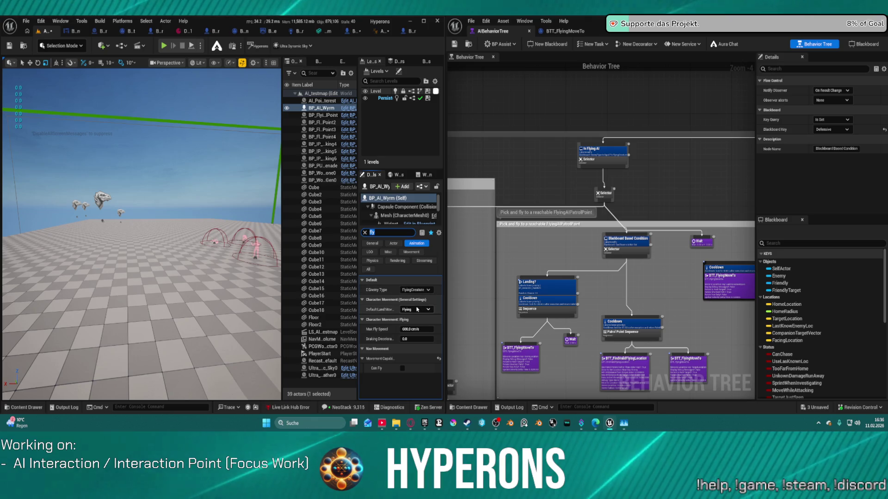
pyautogui.click(672, 174)
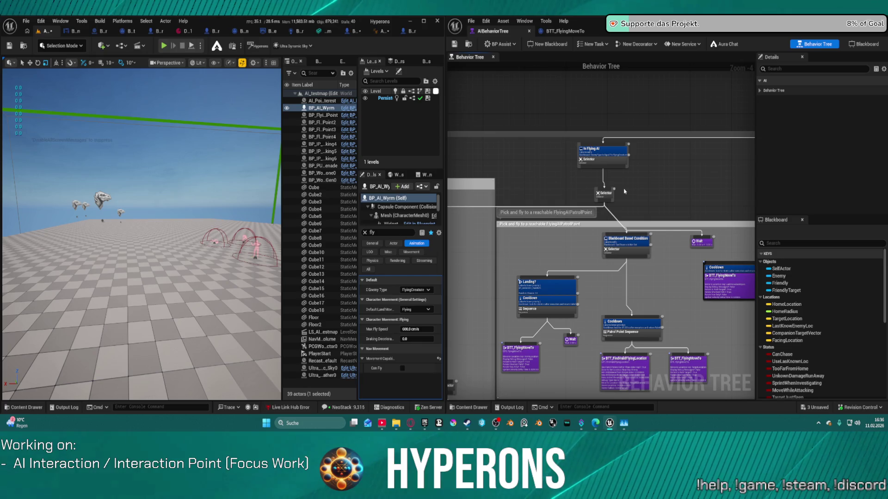
pyautogui.scroll(4, 606, 159)
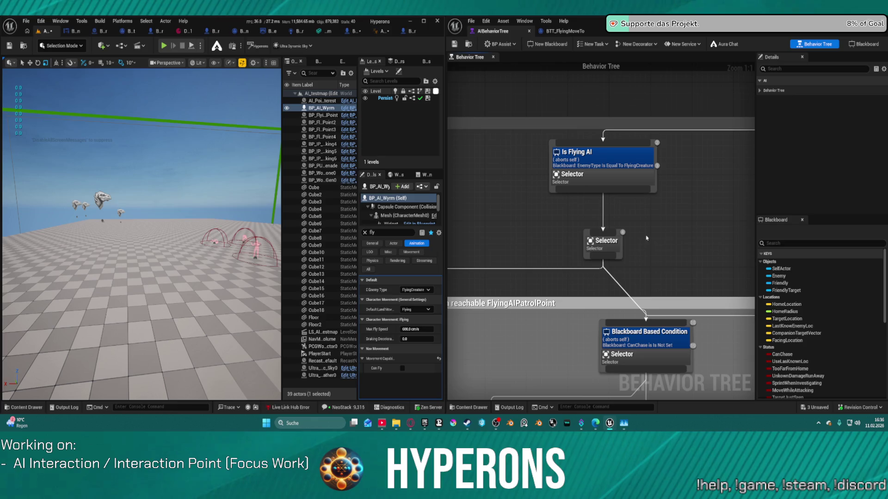
# Step: Add a breakpoint on the Selector node and resume the paused simulation
pyautogui.moveTo(646, 238); pyautogui.dragTo(616, 159)
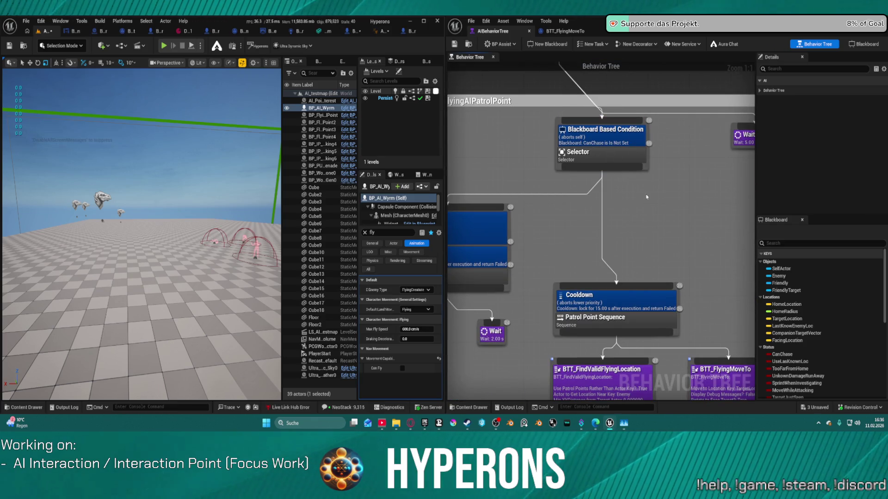
pyautogui.scroll(-1, 625, 218)
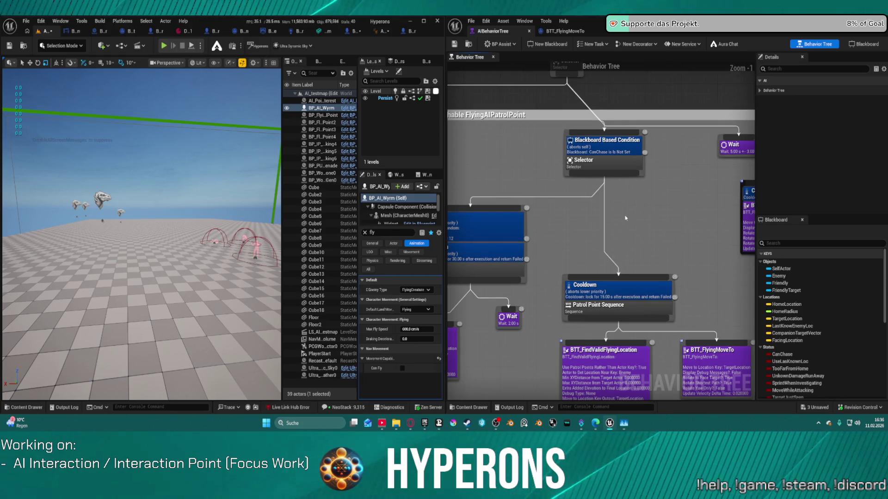
pyautogui.scroll(-1, 624, 216)
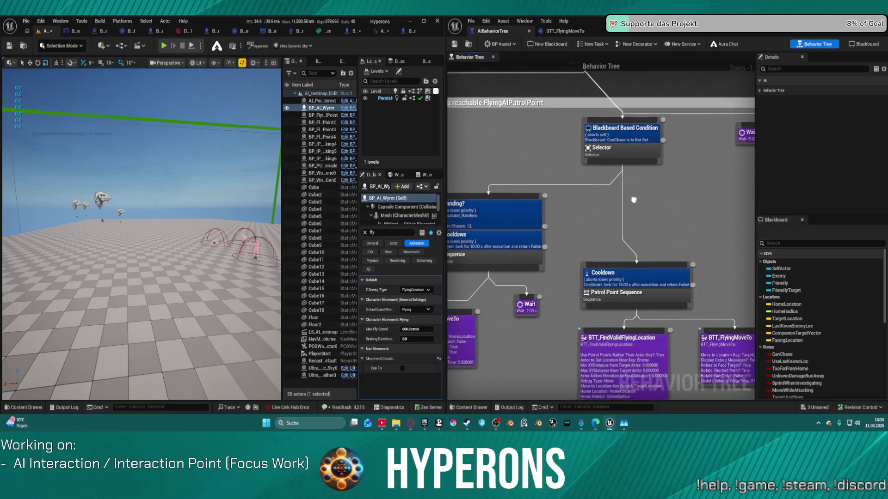
pyautogui.rightClick(621, 153)
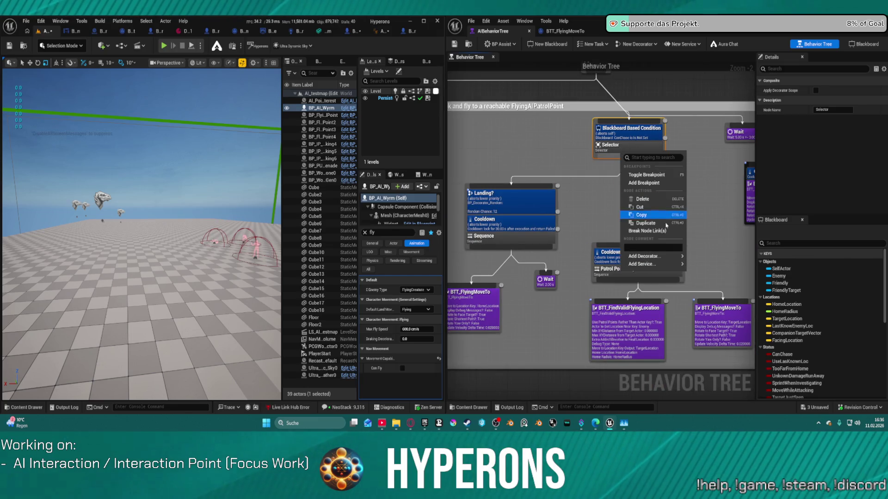
pyautogui.click(659, 184)
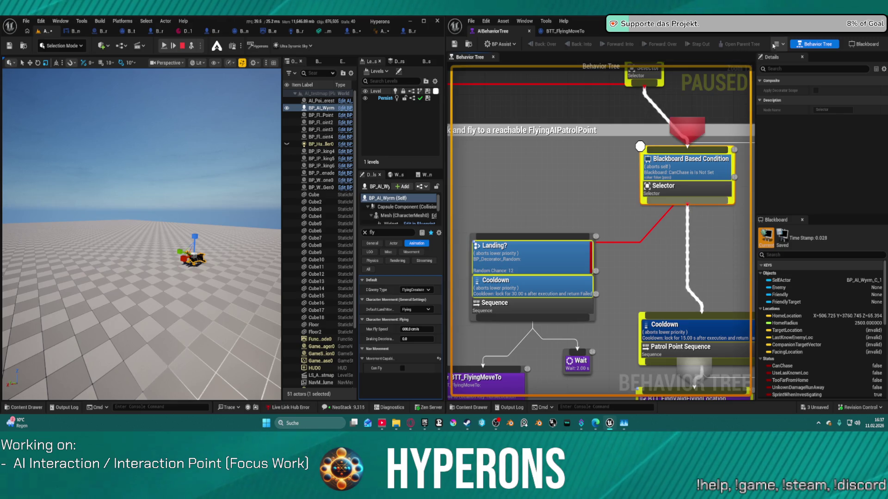
pyautogui.click(775, 45)
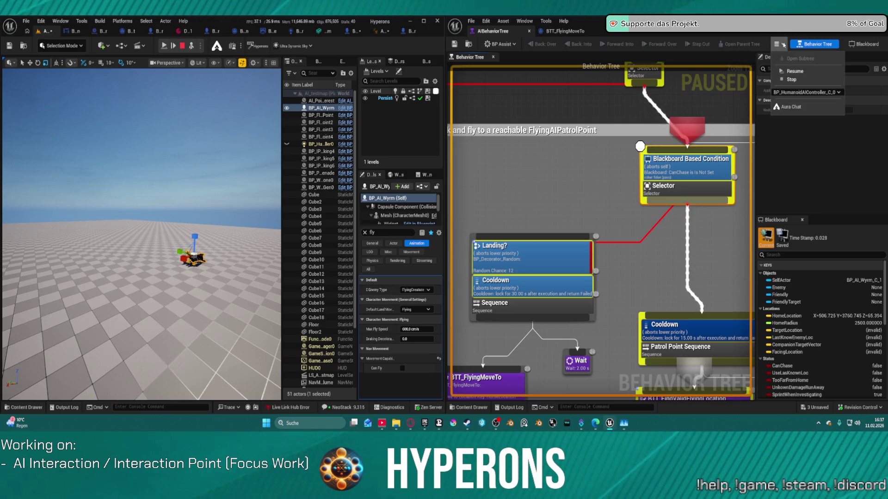
pyautogui.click(795, 72)
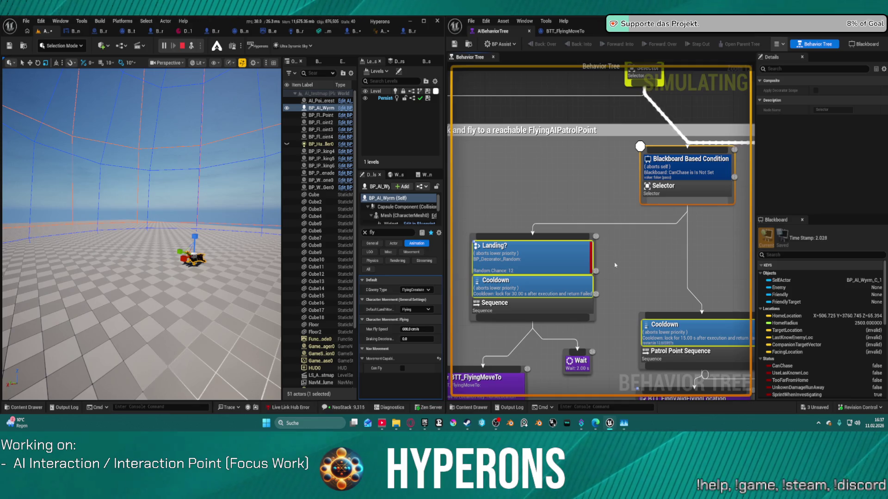
# Step: Show the Landing? decorator's Flow Control and Random Chance settings, then stop the play session
pyautogui.scroll(-1, 626, 266)
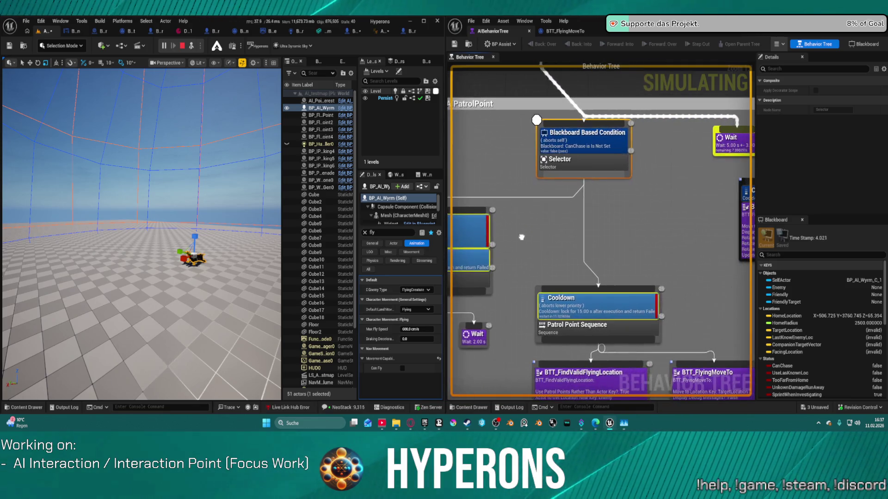
pyautogui.moveTo(626, 266)
pyautogui.mouseDown()
pyautogui.moveTo(518, 243)
pyautogui.moveTo(531, 240)
pyautogui.mouseUp()
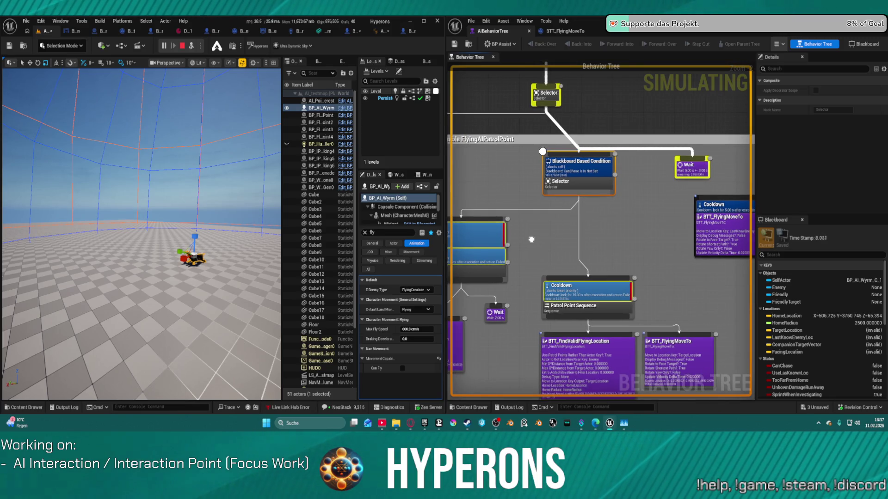
pyautogui.moveTo(531, 240); pyautogui.dragTo(537, 240)
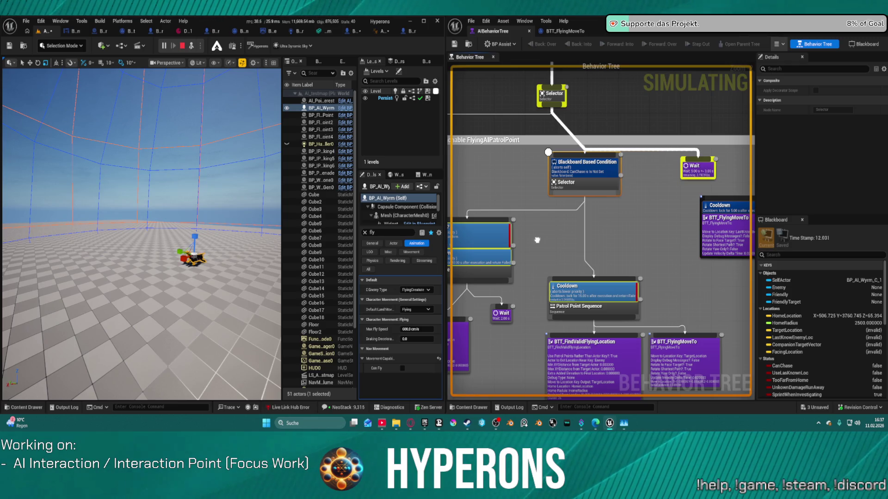
pyautogui.moveTo(537, 240); pyautogui.dragTo(590, 231)
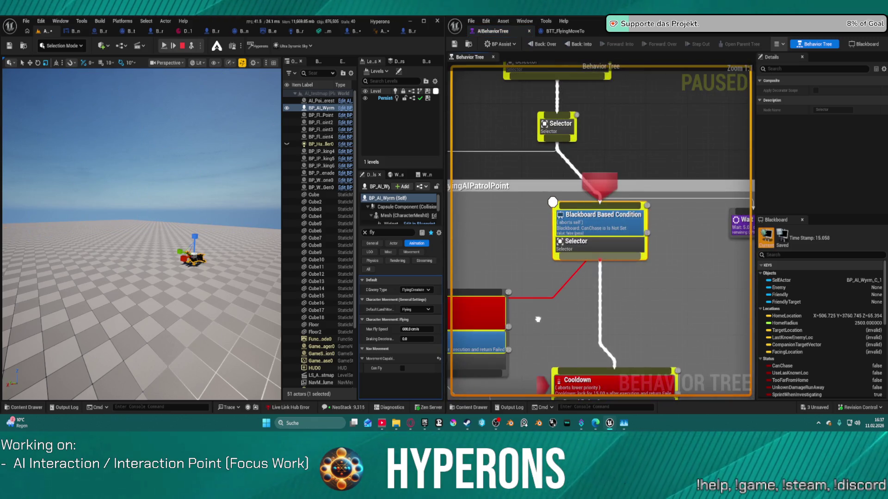
pyautogui.moveTo(602, 284)
pyautogui.mouseDown()
pyautogui.moveTo(612, 236)
pyautogui.moveTo(624, 230)
pyautogui.moveTo(625, 203)
pyautogui.mouseUp()
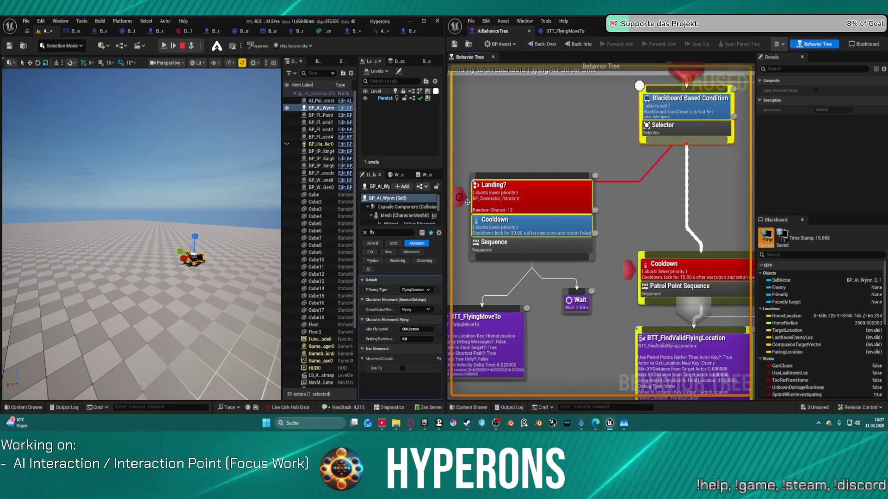
pyautogui.click(522, 205)
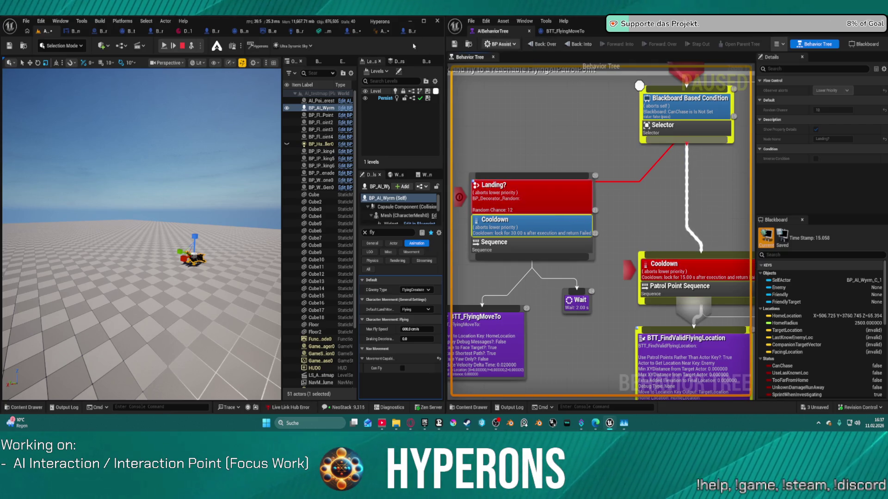
pyautogui.click(182, 46)
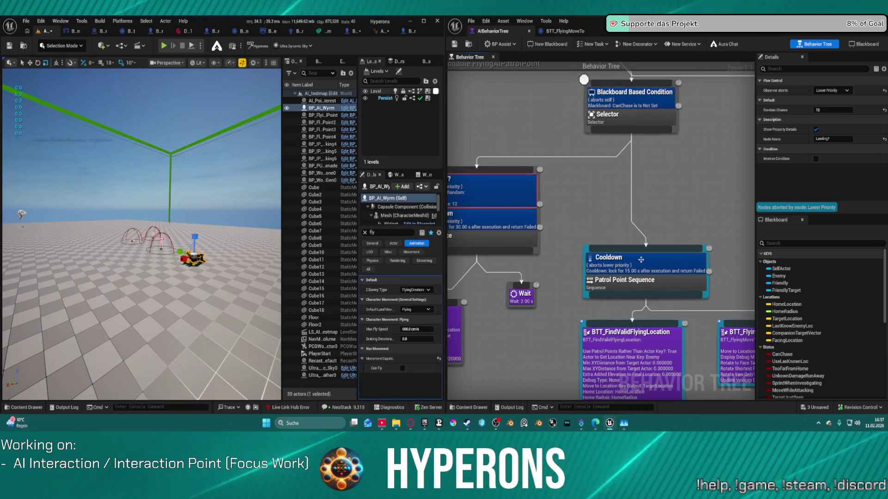
# Step: Set the patrol Cooldown decorator's Cool Down Time to 0 and start a new playtest
pyautogui.click(610, 264)
pyautogui.moveTo(573, 195); pyautogui.dragTo(640, 206)
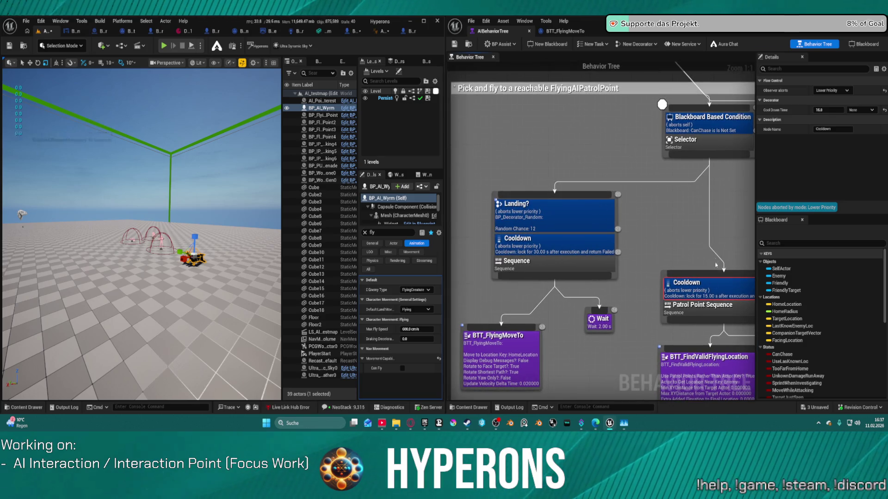
pyautogui.moveTo(716, 265); pyautogui.dragTo(575, 221)
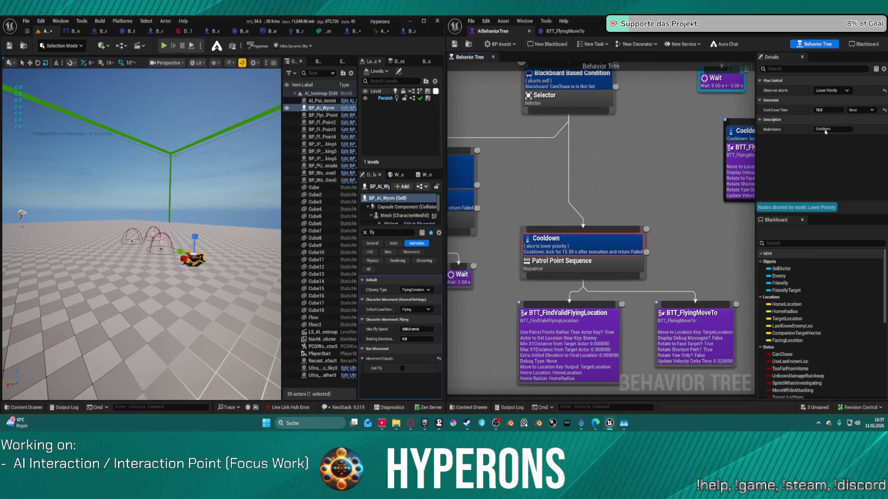
pyautogui.click(838, 109)
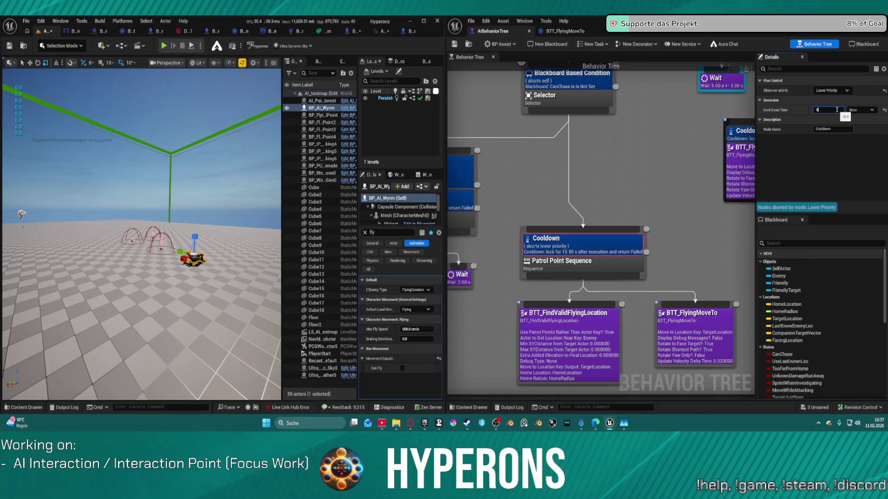
pyautogui.press('Return')
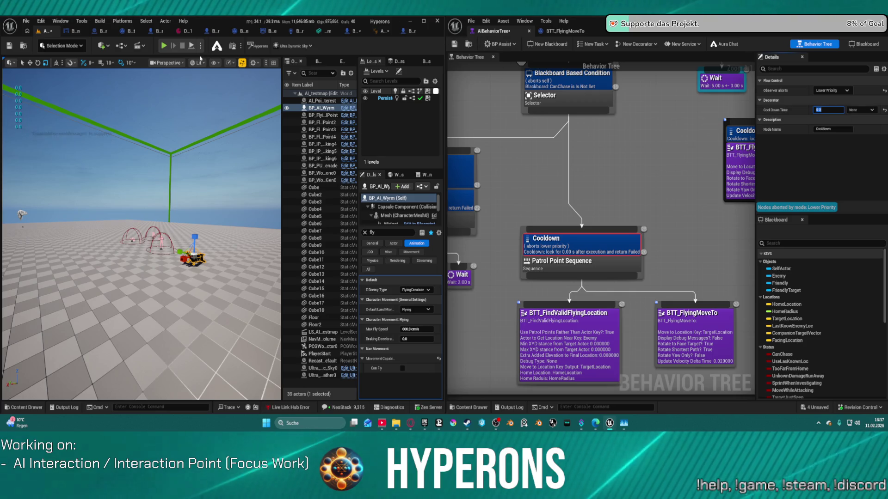
pyautogui.click(191, 44)
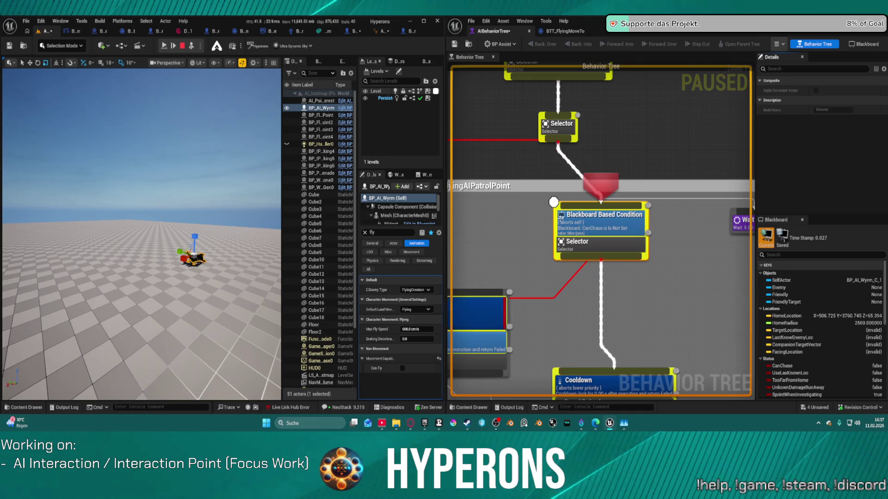
# Step: Disable the breakpoint on the Blackboard Based Condition node and replay the level with Alt+P
pyautogui.rightClick(581, 211)
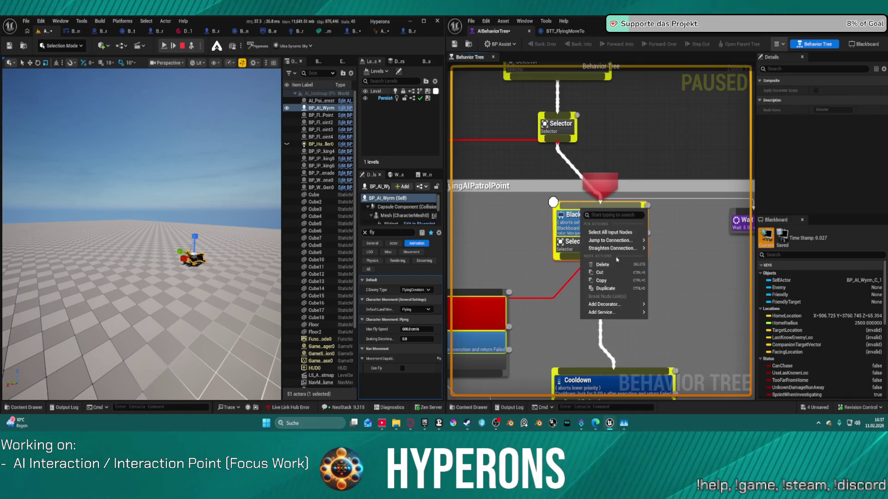
pyautogui.moveTo(603, 304)
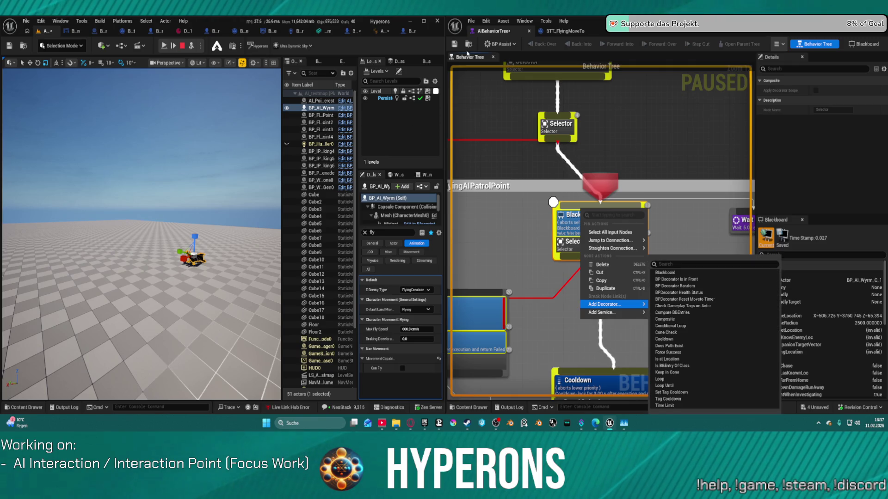
pyautogui.click(182, 45)
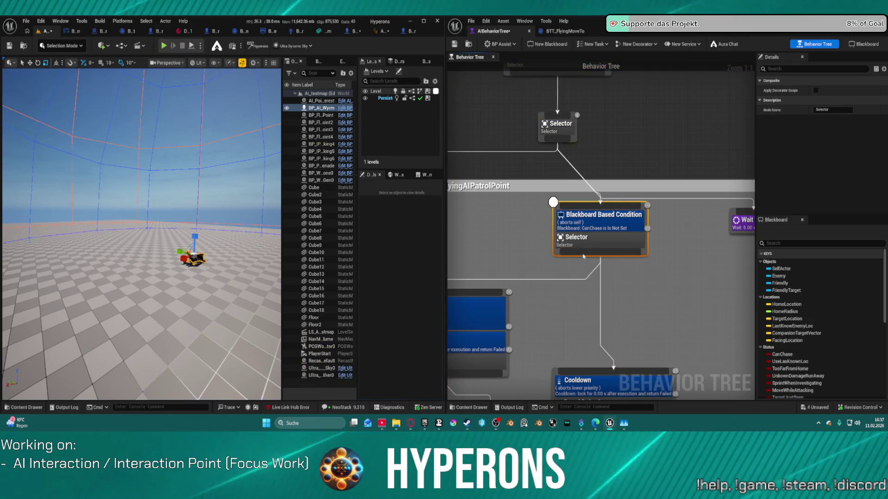
pyautogui.rightClick(613, 248)
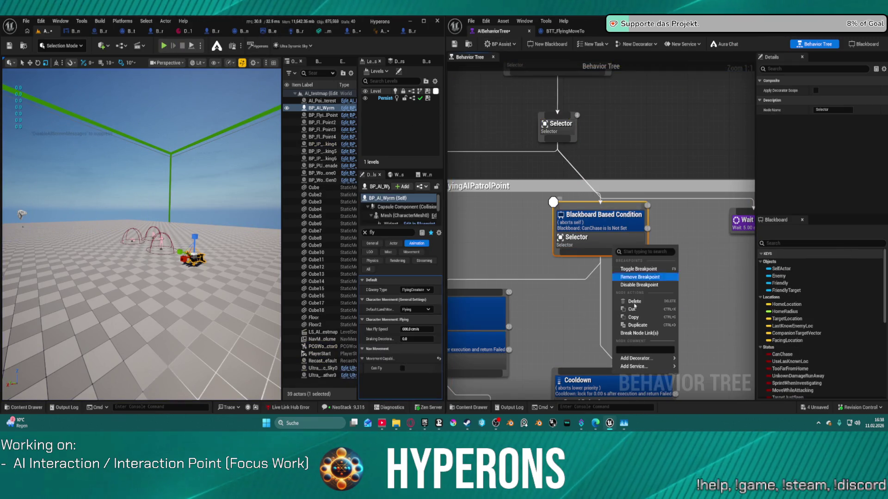
pyautogui.click(646, 283)
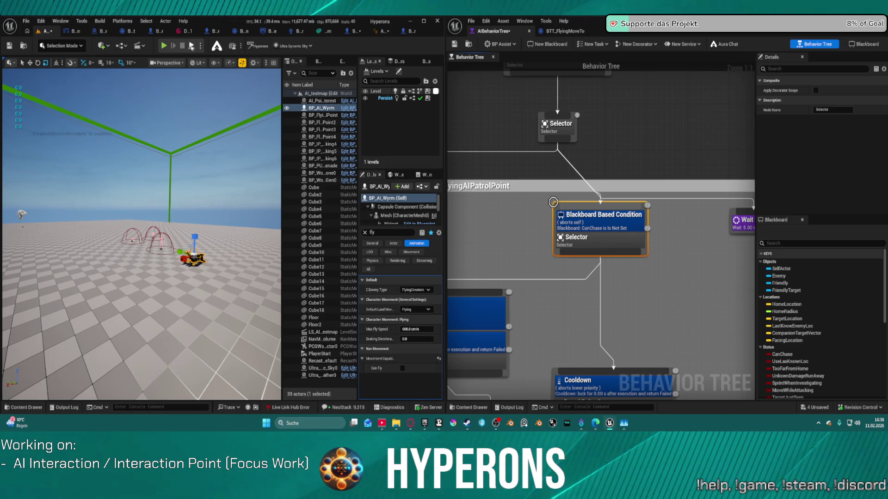
pyautogui.hotkey('alt', 'p')
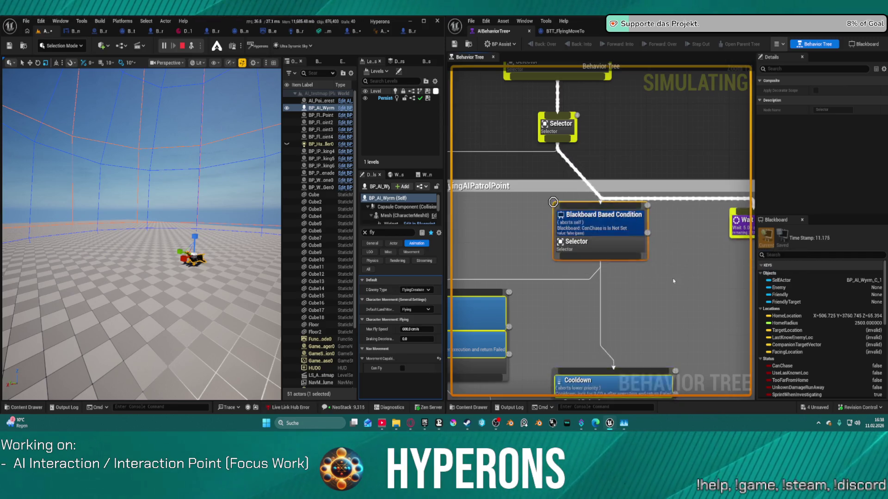
# Step: Stop the simulation and undo the cooldown change back to 15 seconds
pyautogui.moveTo(567, 253)
pyautogui.mouseDown()
pyautogui.moveTo(546, 246)
pyautogui.moveTo(632, 215)
pyautogui.mouseUp()
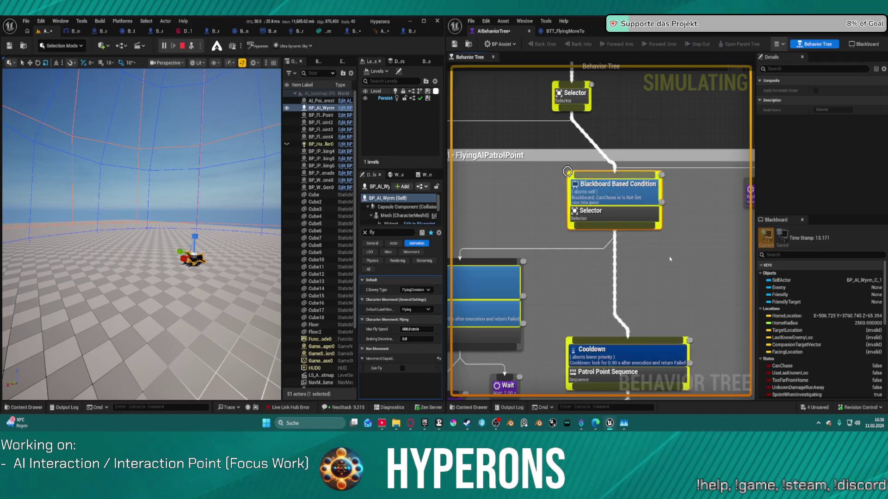
pyautogui.click(182, 46)
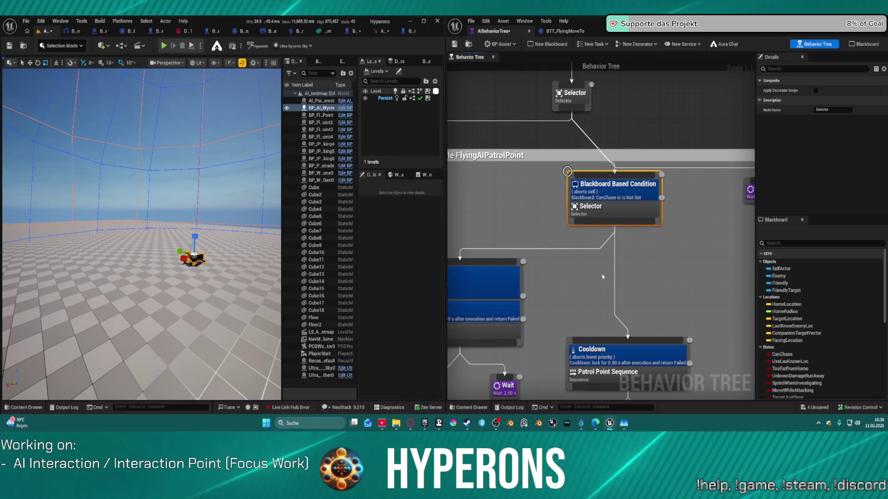
pyautogui.hotkey('ctrl', 'z')
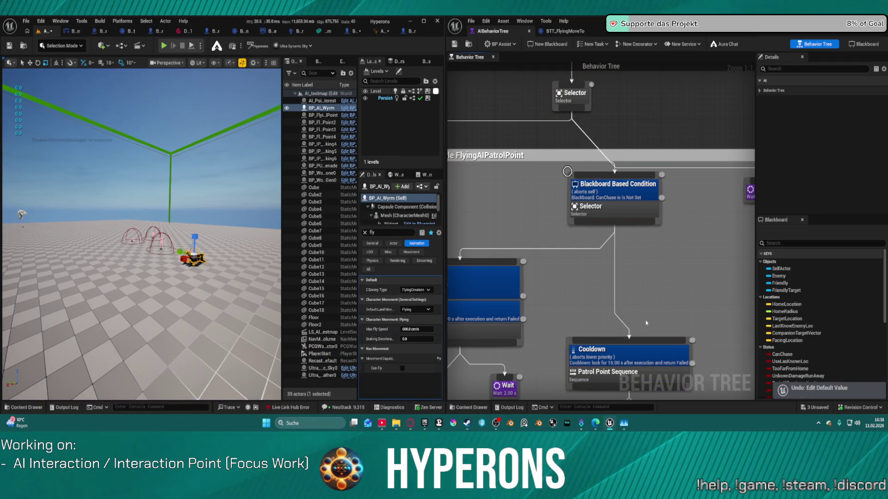
pyautogui.hotkey('ctrl', 'z')
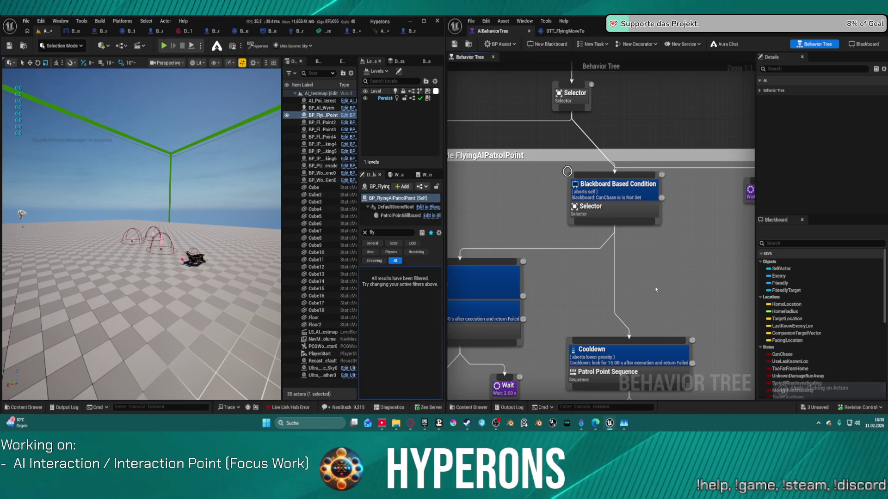
pyautogui.moveTo(655, 289); pyautogui.dragTo(575, 290)
# Step: Select the wyrm AI actor, play the level and tilt the camera to follow it skyward
pyautogui.click(196, 255)
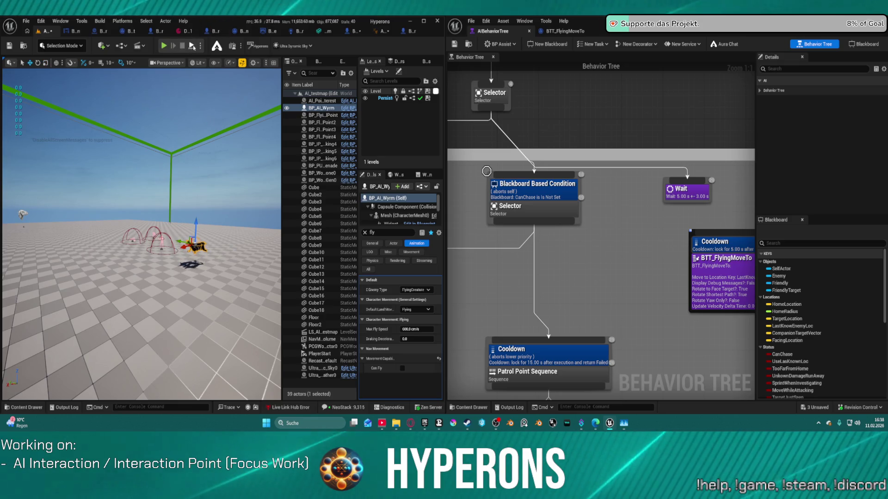
pyautogui.click(164, 45)
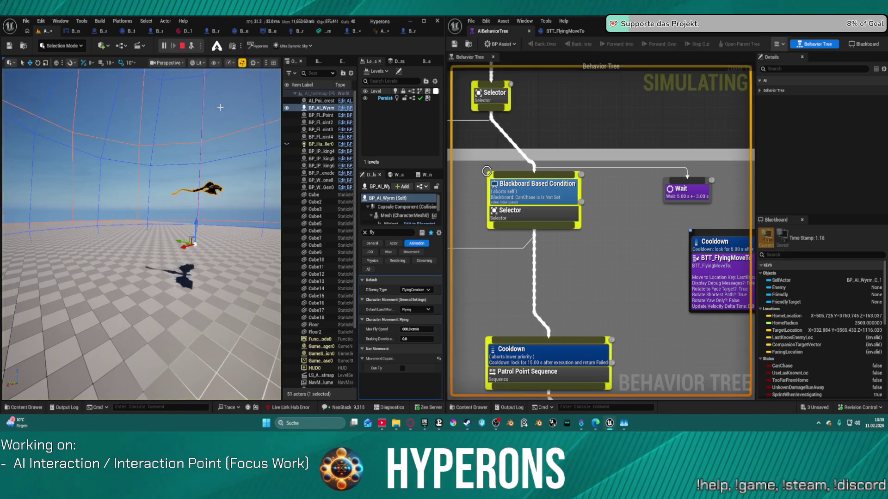
pyautogui.moveTo(224, 99); pyautogui.dragTo(195, 92)
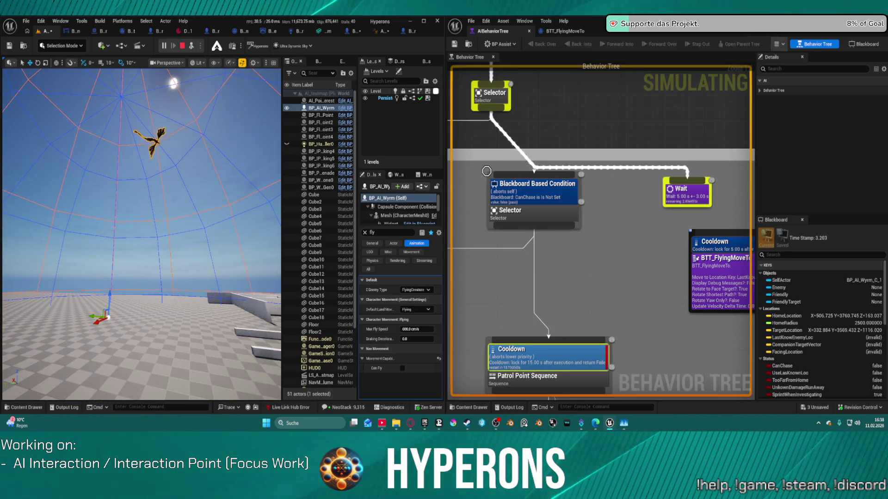
pyautogui.moveTo(141, 231); pyautogui.dragTo(158, 171)
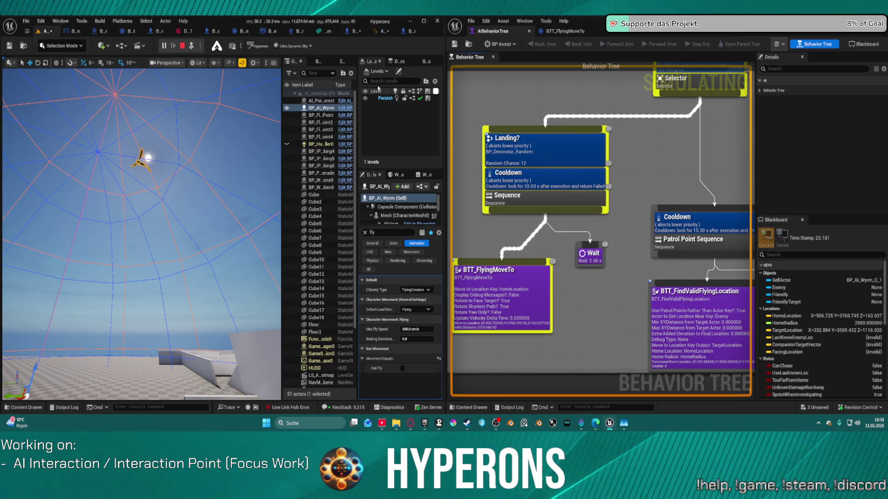
# Step: Set World Settings' GameMode Override to BP_ARPG_GameMode and play the level with Alt+P
pyautogui.click(191, 46)
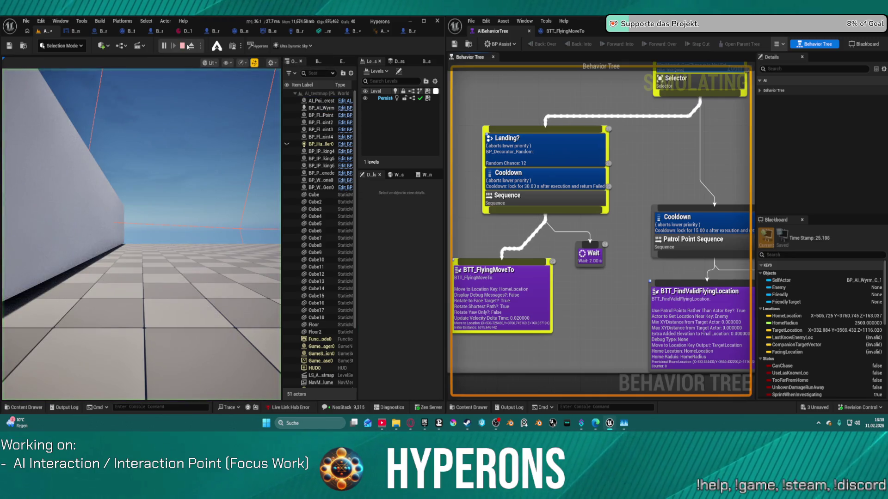
pyautogui.click(182, 45)
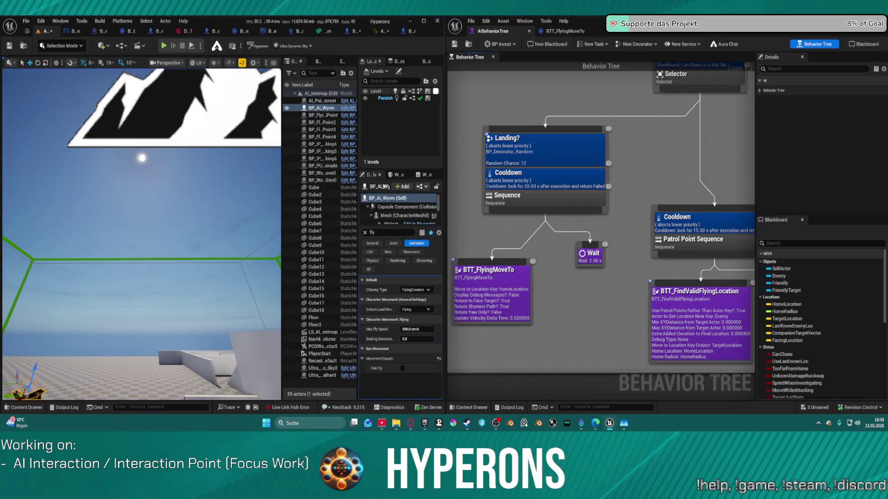
pyautogui.click(396, 175)
pyautogui.click(417, 208)
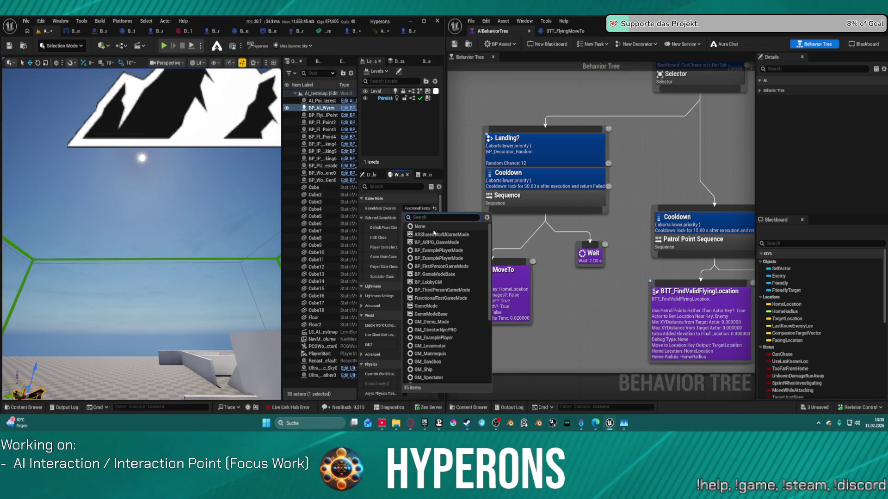
pyautogui.click(462, 243)
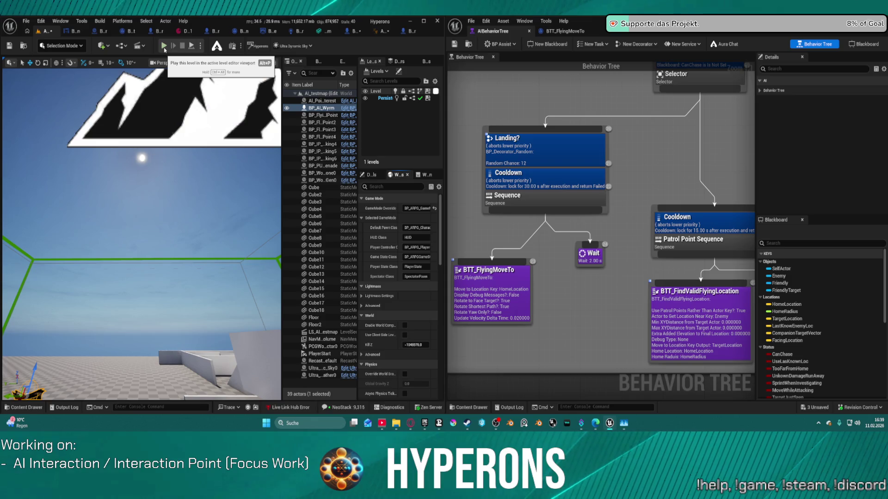
pyautogui.hotkey('alt', 'p')
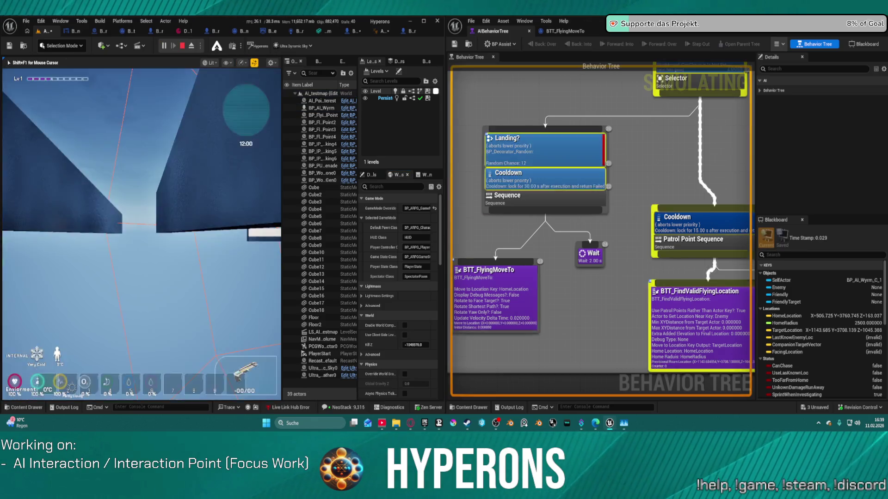
# Step: Close the behavior tree and blueprint editor tabs and maximize the editor window
pyautogui.press('super')
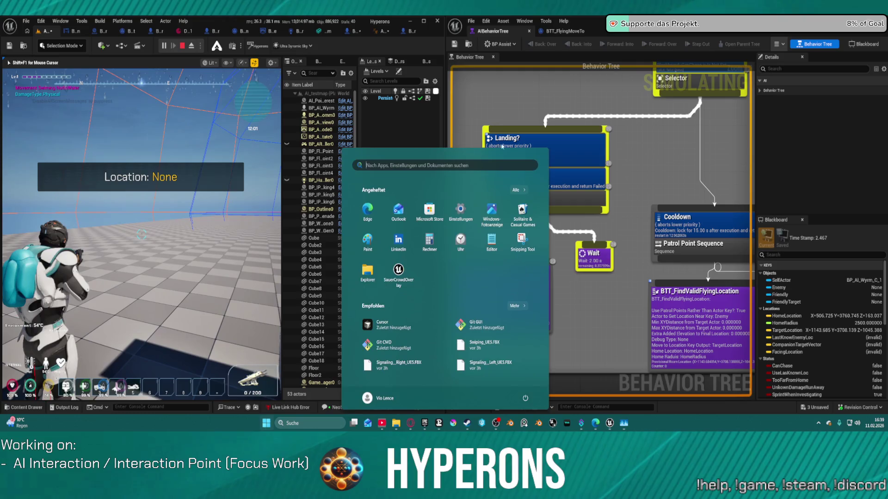
pyautogui.click(529, 31)
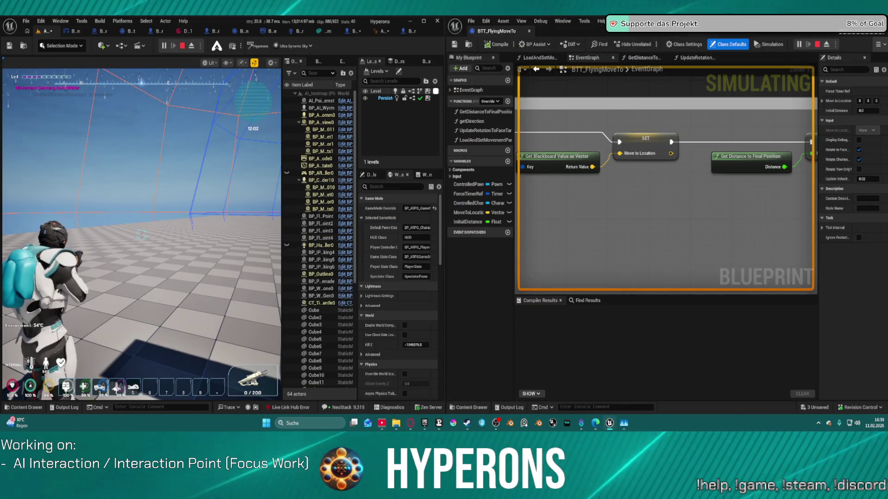
pyautogui.middleClick(498, 31)
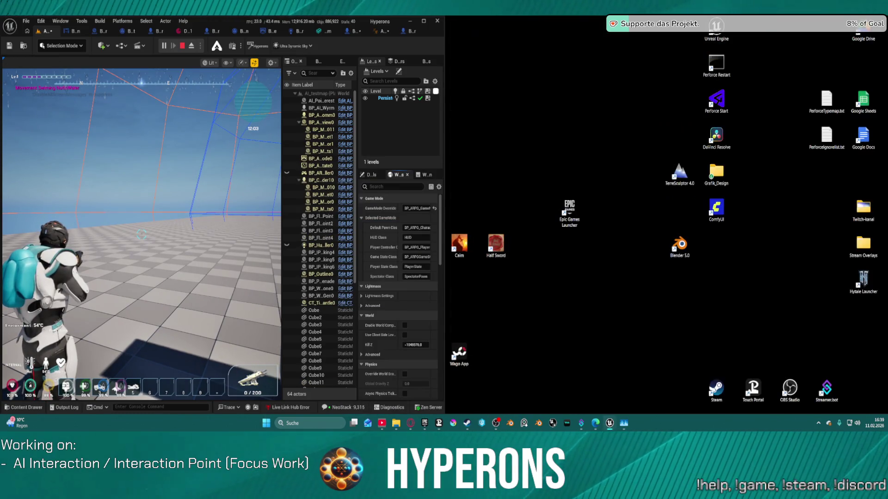
pyautogui.click(423, 21)
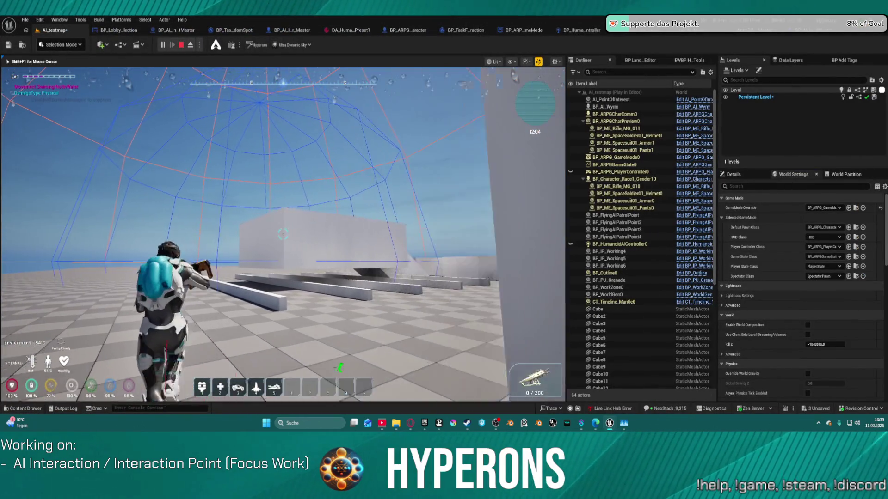
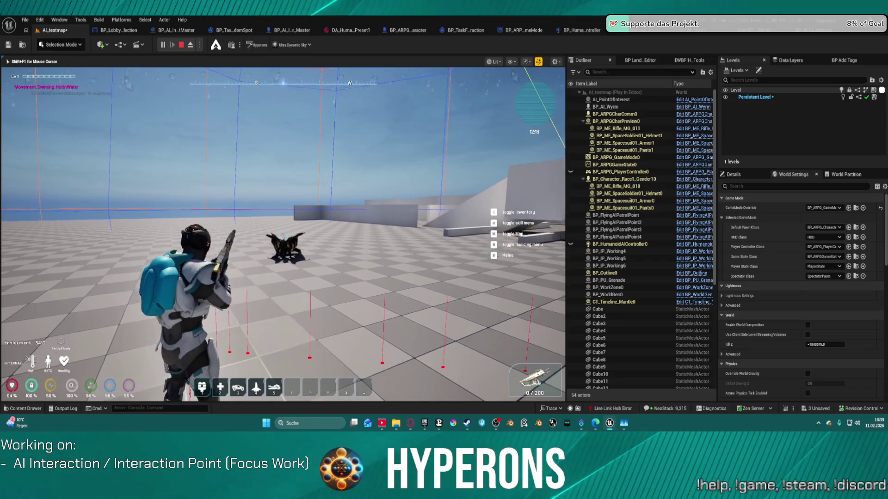
# Step: Reload, aim the rifle and shoot the wyrm until it dies
pyautogui.press('r')
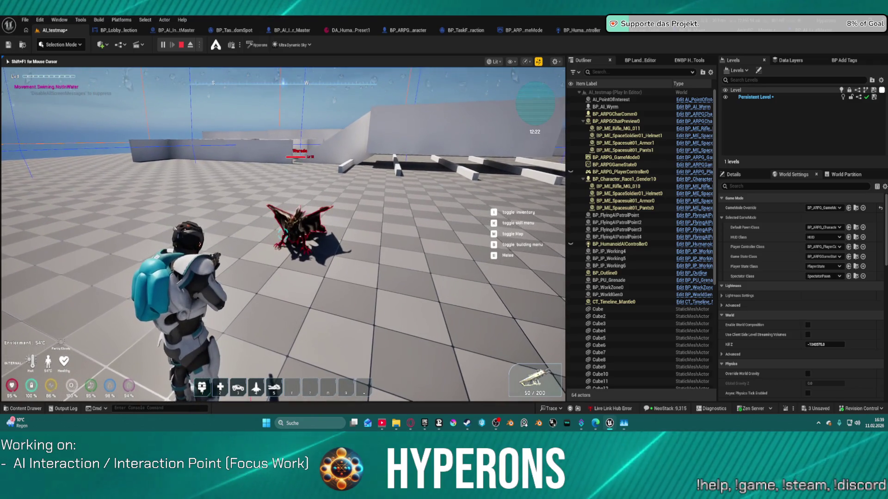
pyautogui.rightClick(283, 234)
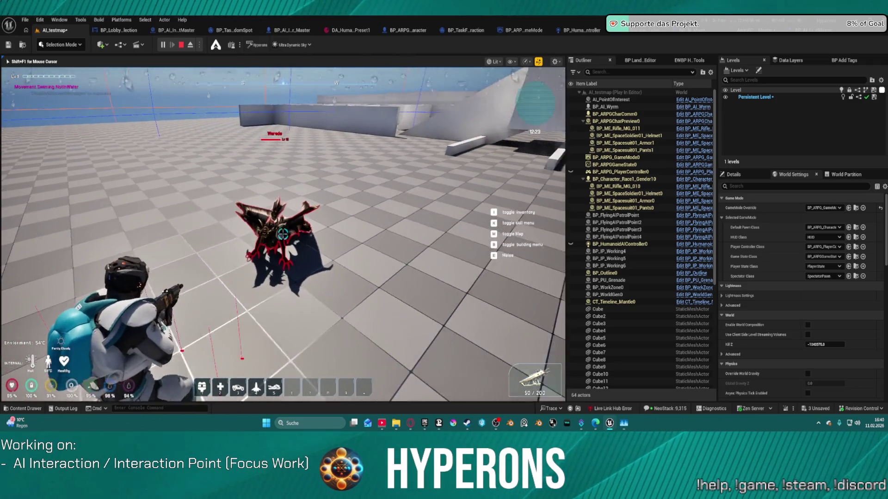
pyautogui.click(282, 234)
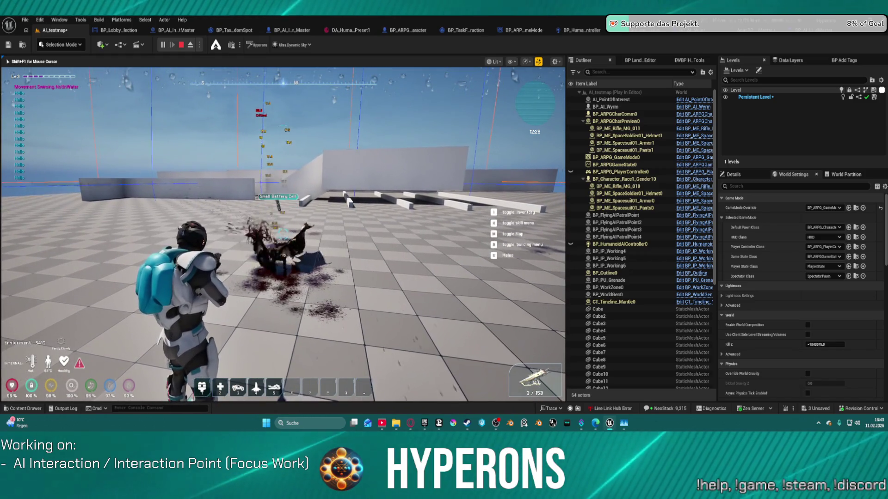
pyautogui.click(282, 235)
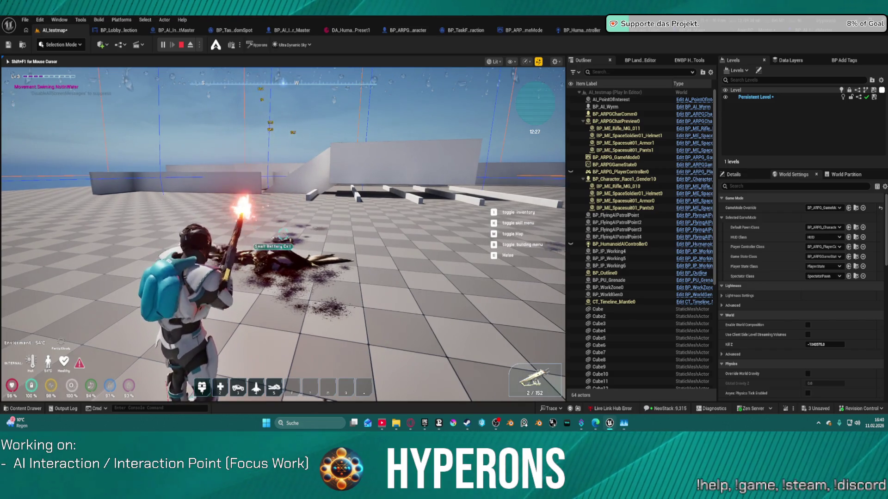
# Step: Walk to the dead wyrm, climb onto the white block, then end the play session
pyautogui.press('w')
pyautogui.press('r')
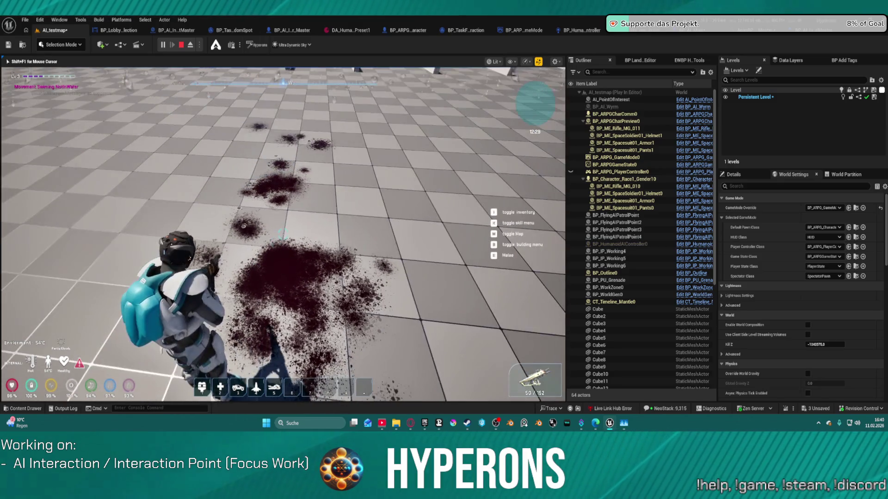
pyautogui.press('space')
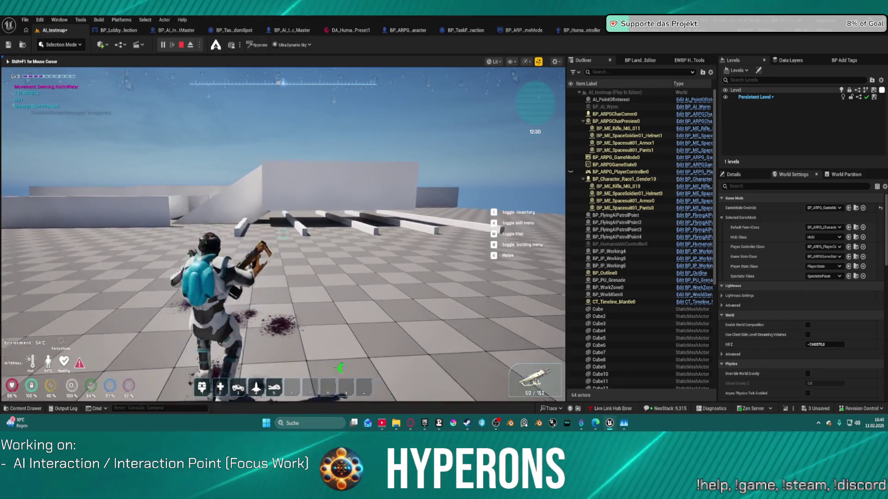
pyautogui.press('space')
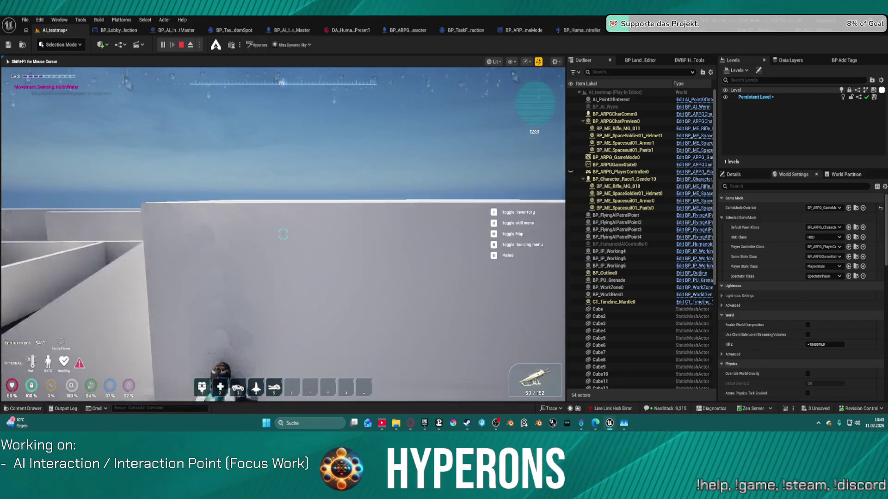
pyautogui.press('space')
pyautogui.press('w')
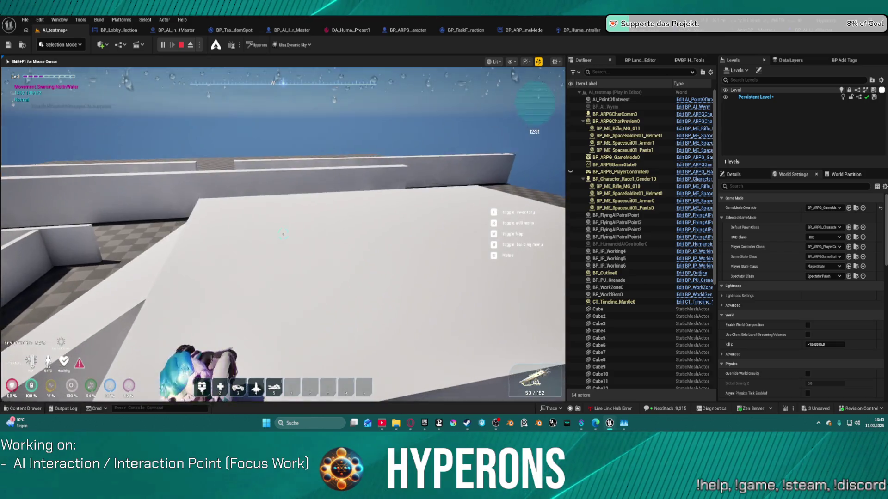
pyautogui.press('w')
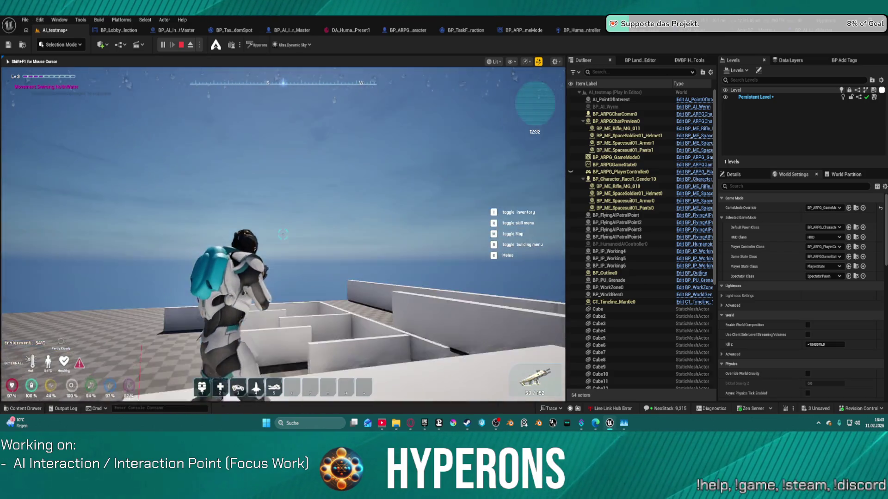
pyautogui.press('Escape')
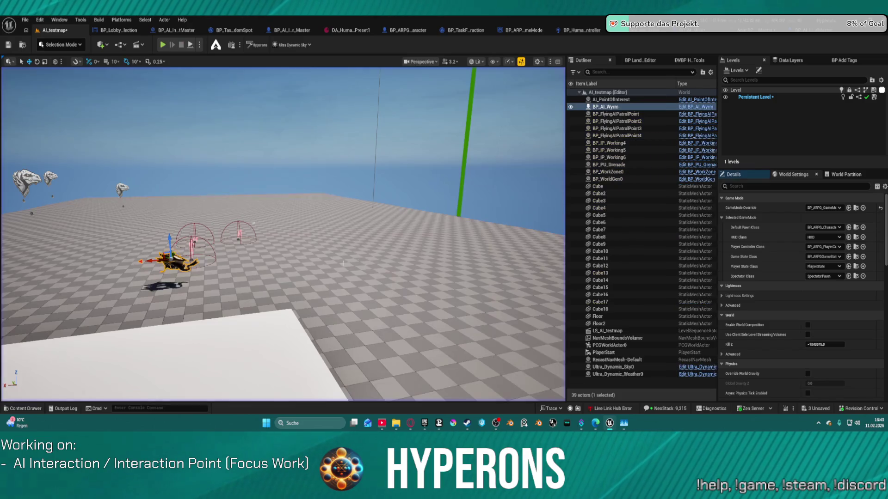
# Step: Open the Content Drawer and navigate to the Skills > Blueprint folder
pyautogui.hotkey('ctrl', 'space')
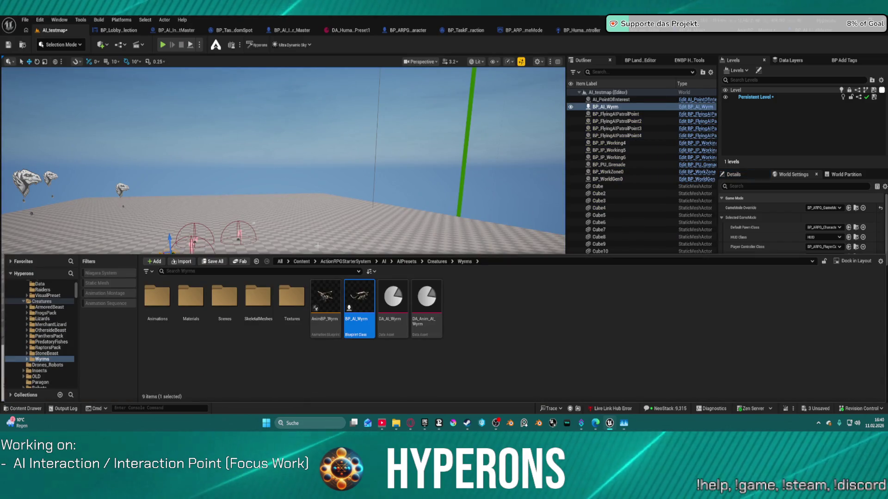
pyautogui.hotkey('ctrl', 'space')
pyautogui.hotkey('ctrl', 'space')
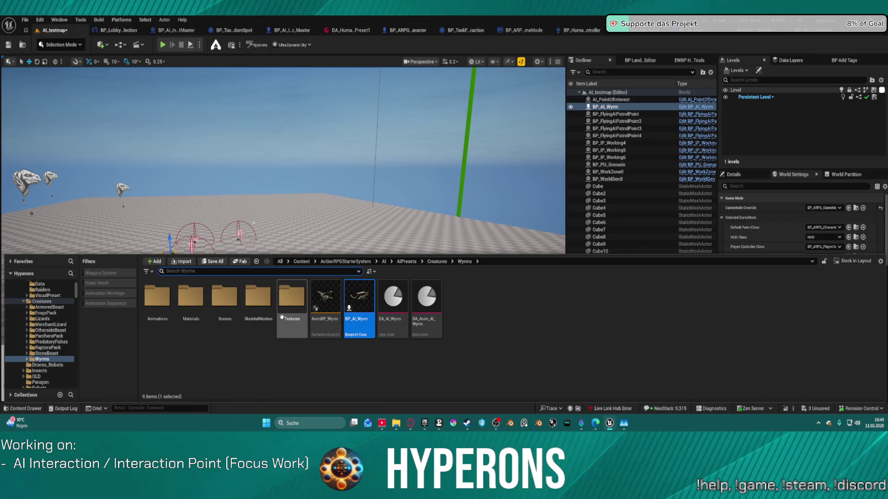
pyautogui.scroll(5, 60, 319)
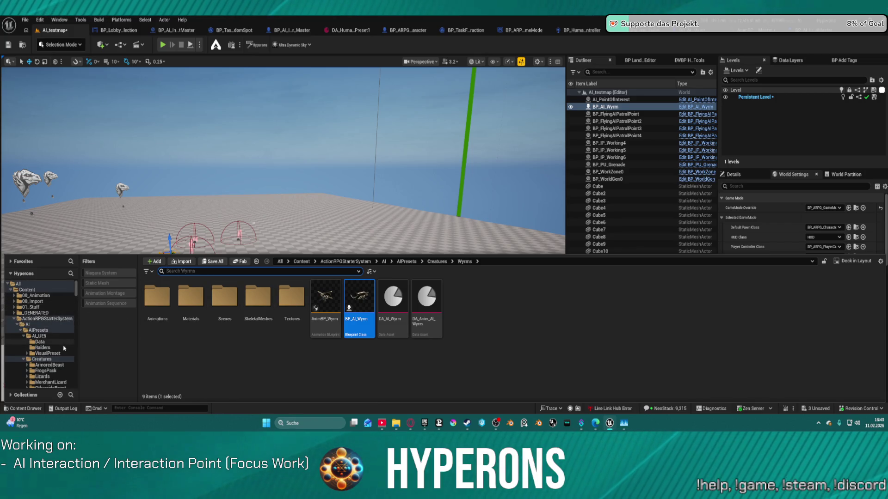
pyautogui.scroll(-6, 50, 341)
pyautogui.scroll(-10, 51, 343)
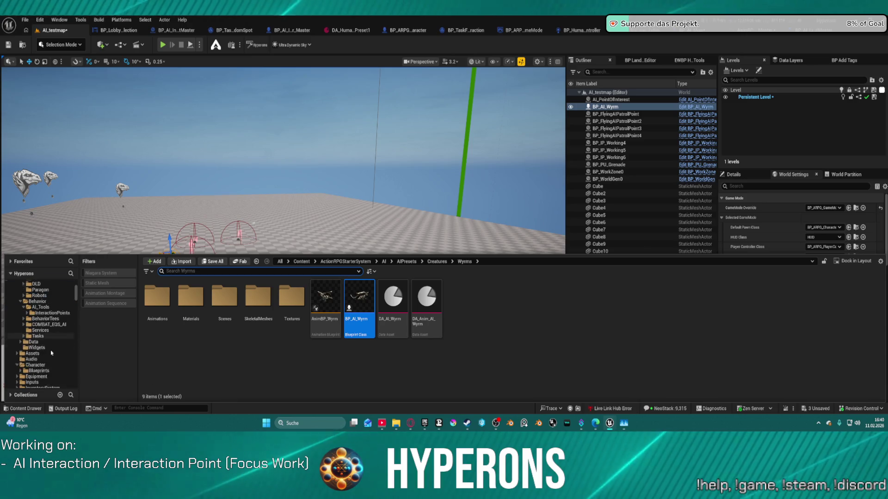
pyautogui.click(31, 336)
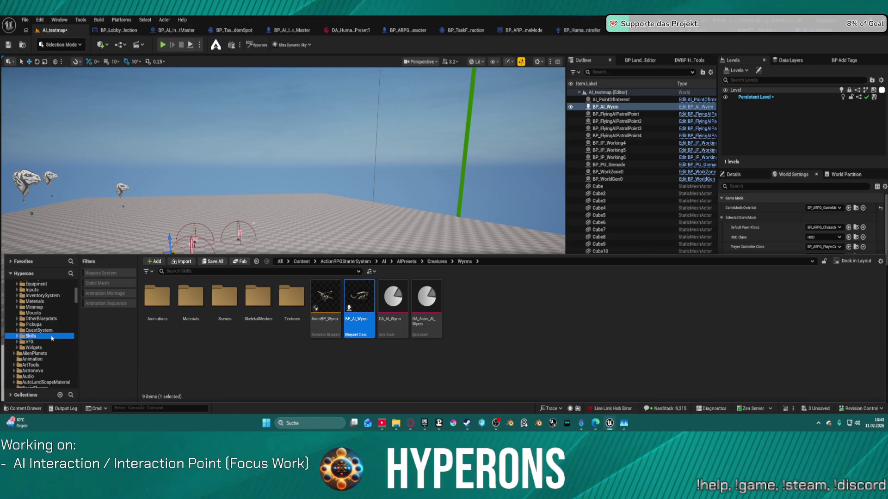
pyautogui.click(151, 301)
pyautogui.doubleClick(152, 301)
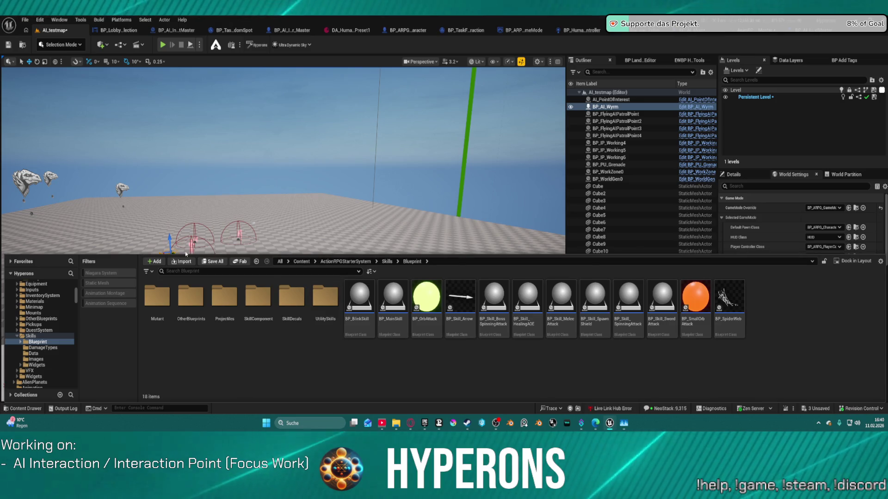
# Step: Browse Projectiles > Ship > Weapons in the Content Browser, then show the Skills Data folder
pyautogui.doubleClick(224, 296)
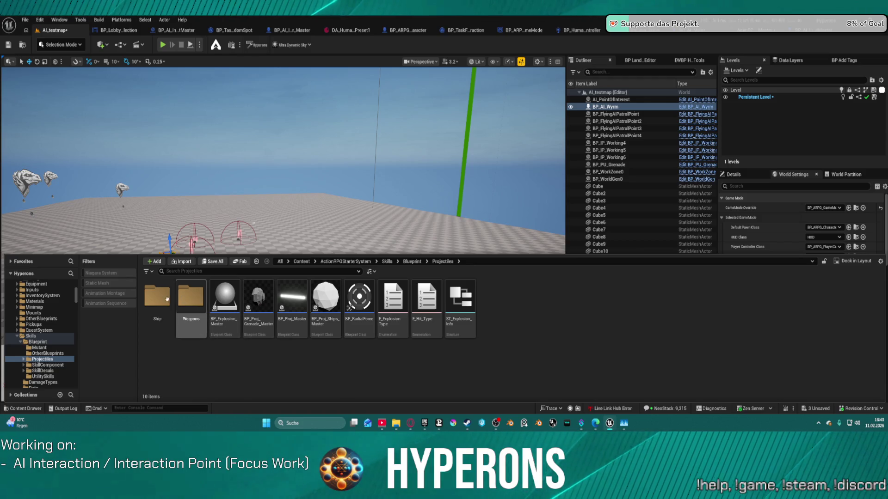
pyautogui.doubleClick(157, 298)
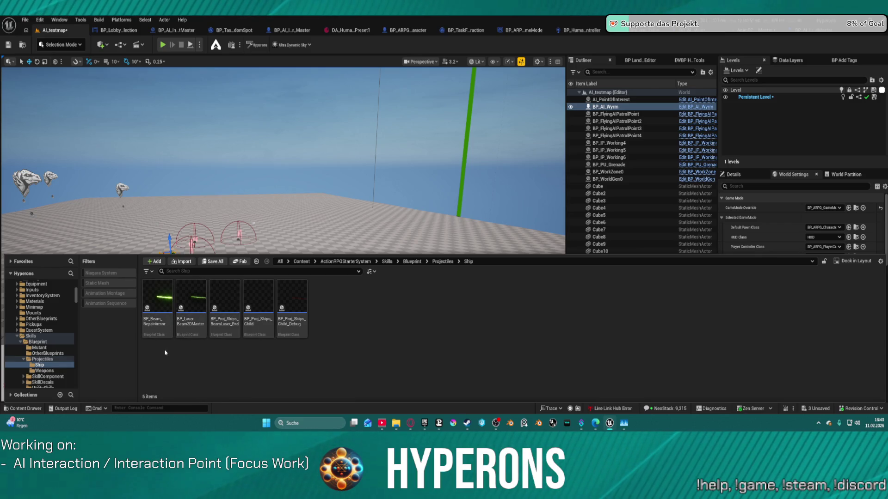
pyautogui.click(45, 371)
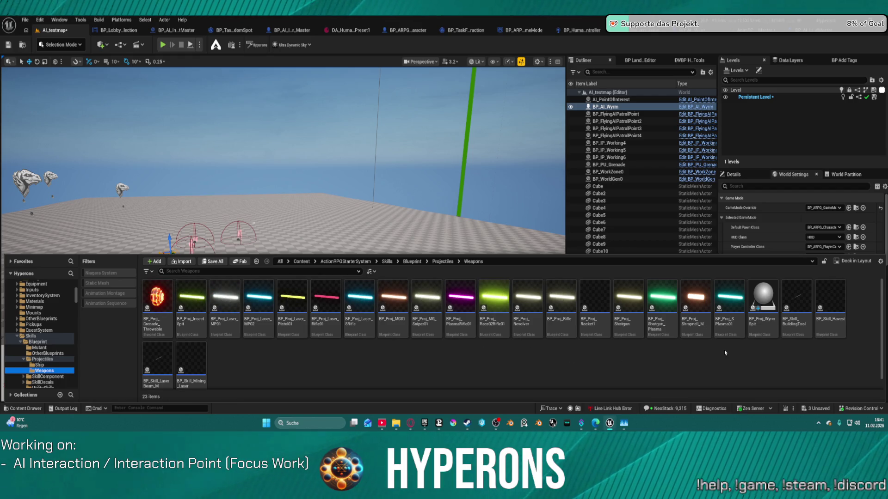
pyautogui.scroll(-1, 724, 352)
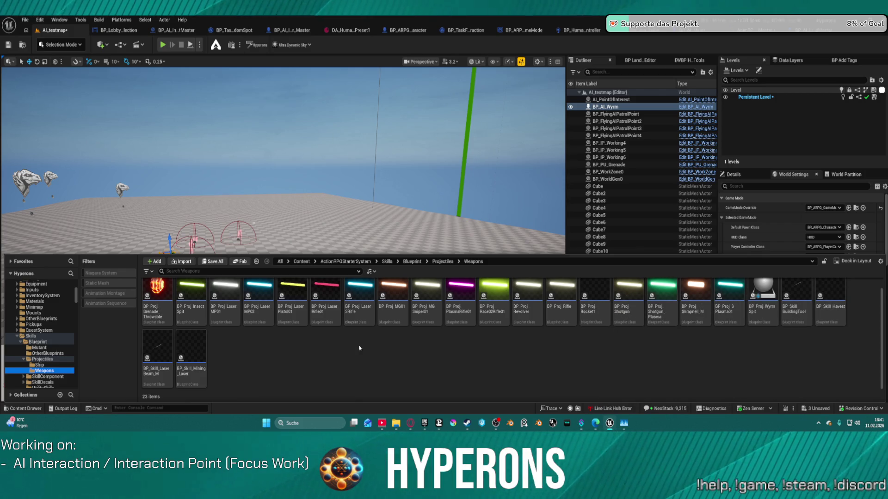
pyautogui.scroll(-3, 47, 358)
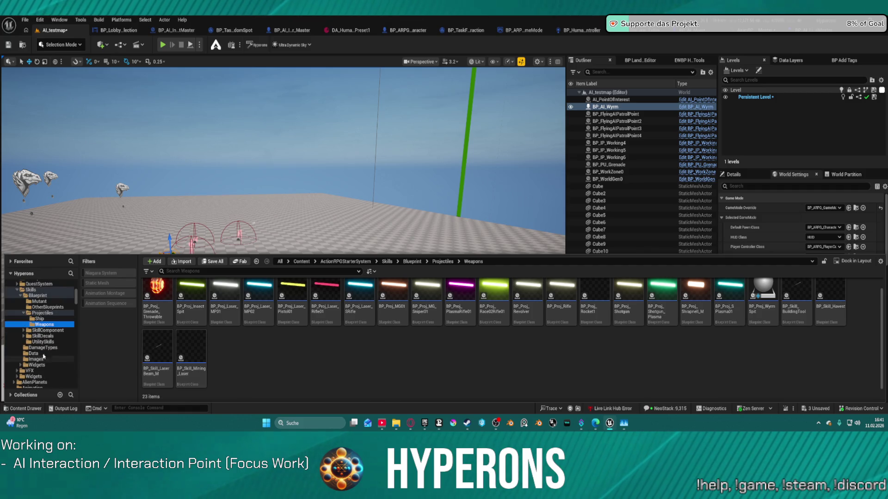
pyautogui.click(58, 353)
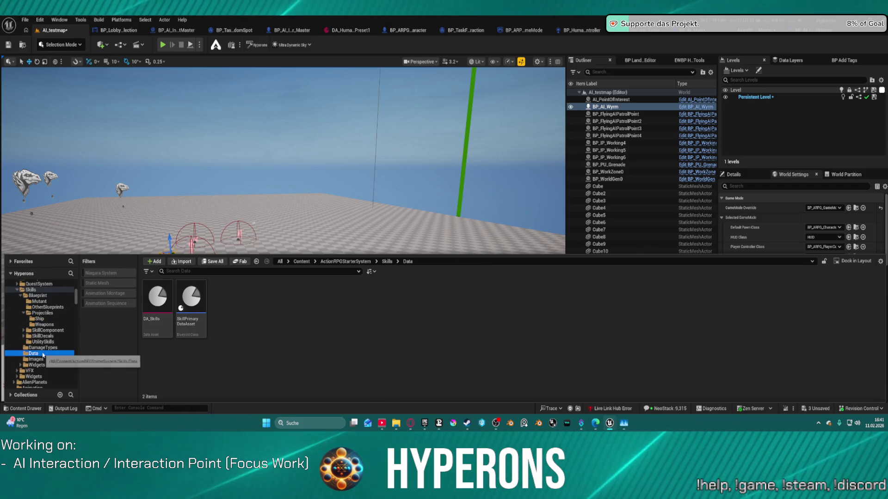
# Step: Collapse the AI_UE5 and Creatures folders in the Content Drawer tree
pyautogui.scroll(4, 61, 319)
pyautogui.scroll(6, 57, 324)
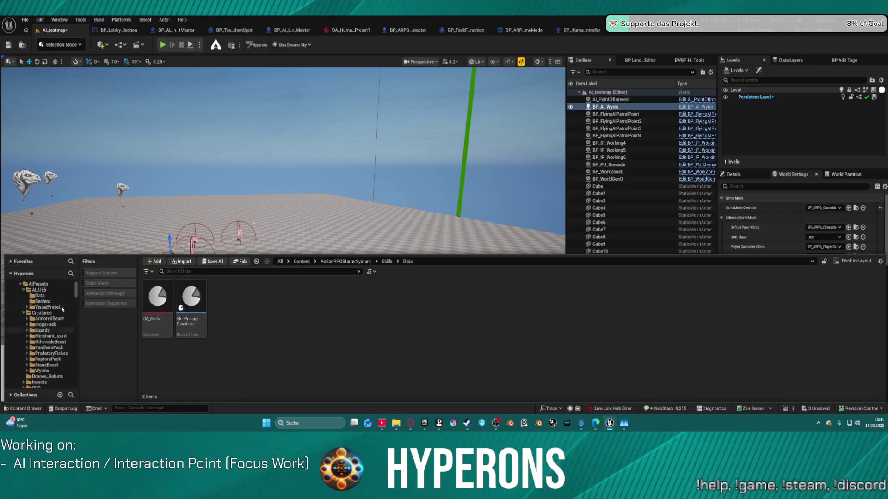
pyautogui.scroll(-2, 47, 344)
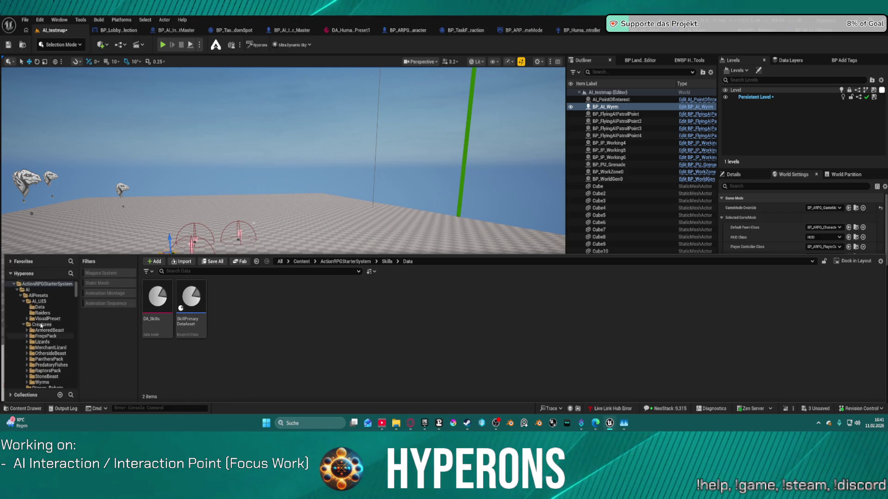
pyautogui.scroll(-2, 42, 336)
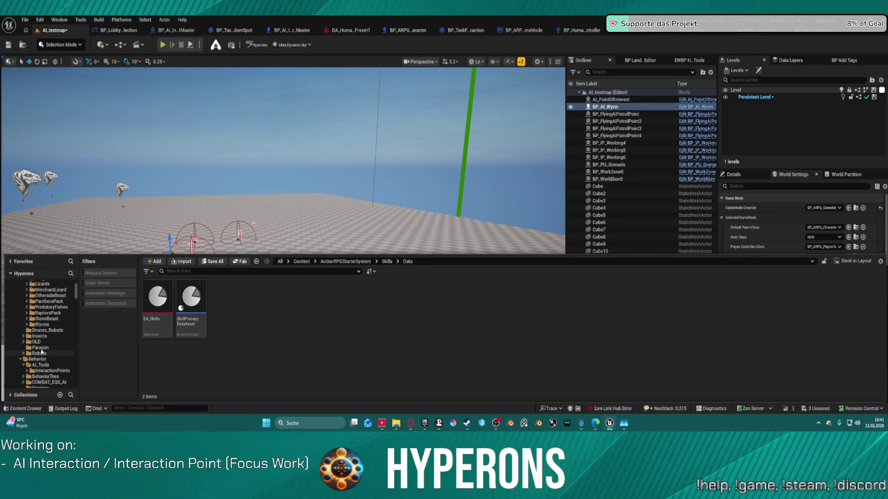
pyautogui.scroll(7, 42, 353)
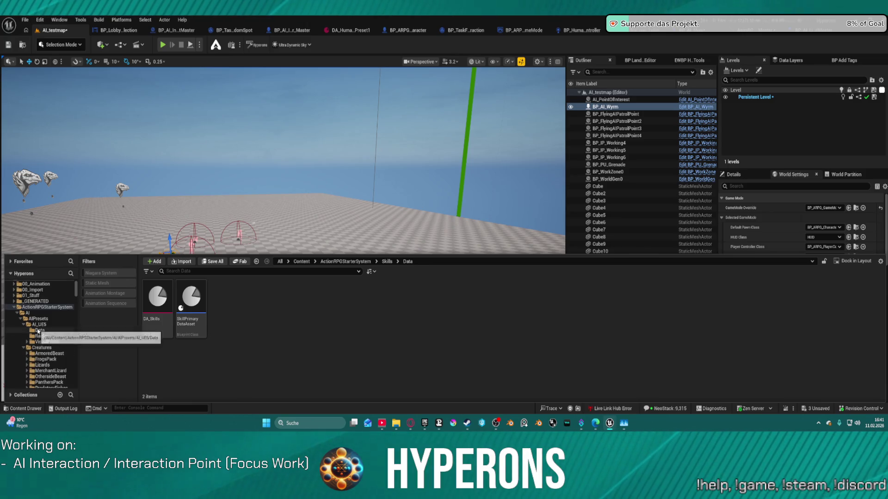
pyautogui.click(23, 325)
pyautogui.click(24, 330)
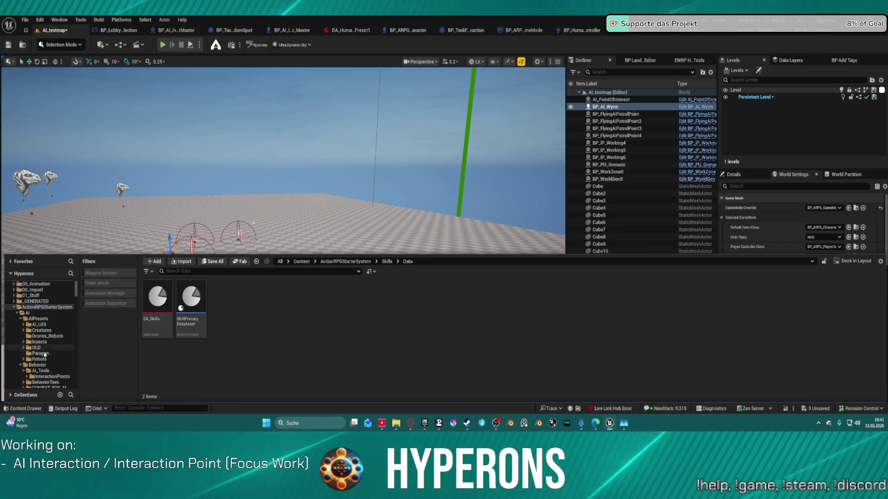
pyautogui.scroll(-4, 41, 356)
# Step: Open AI Data > DataAsset > Skills > Wyrm and select DA_AISkill_WyrmSpit1, then hide the drawer
pyautogui.click(33, 360)
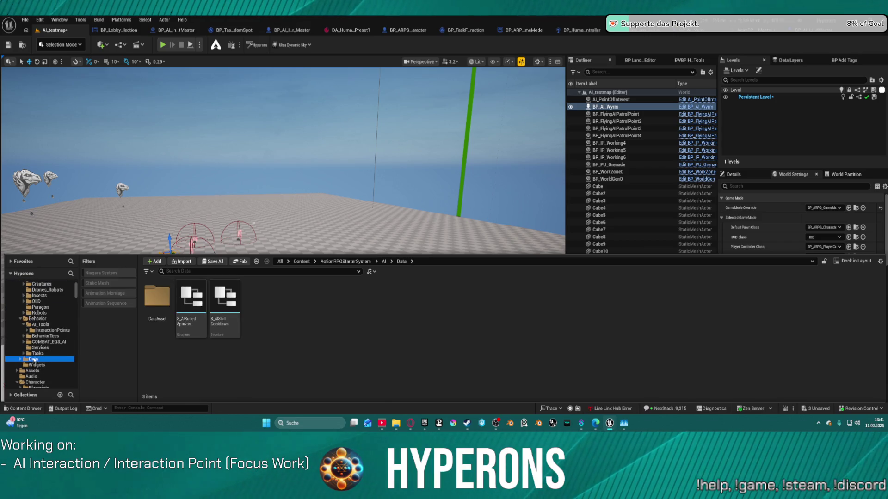
pyautogui.doubleClick(159, 298)
pyautogui.doubleClick(168, 299)
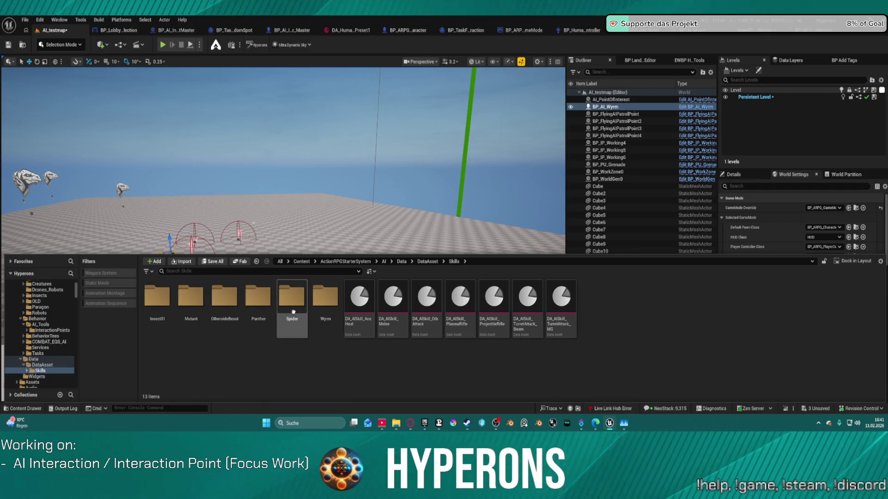
pyautogui.doubleClick(323, 310)
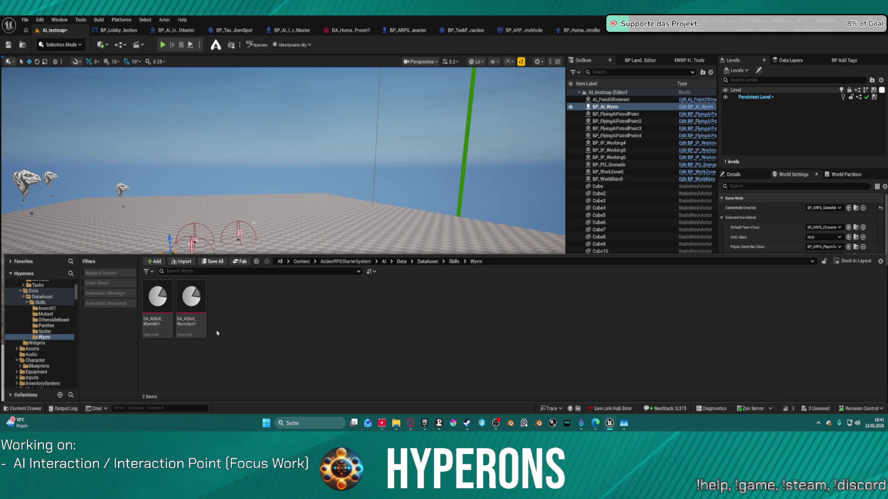
pyautogui.click(198, 304)
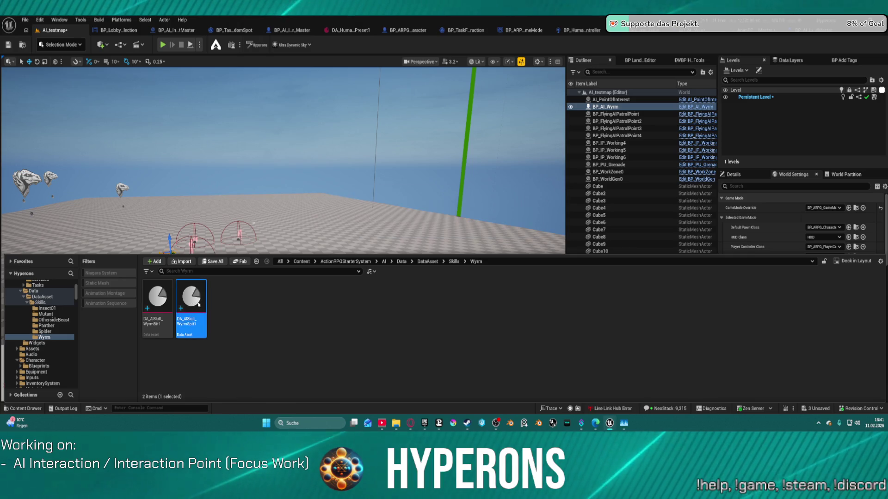
pyautogui.hotkey('ctrl', 'space')
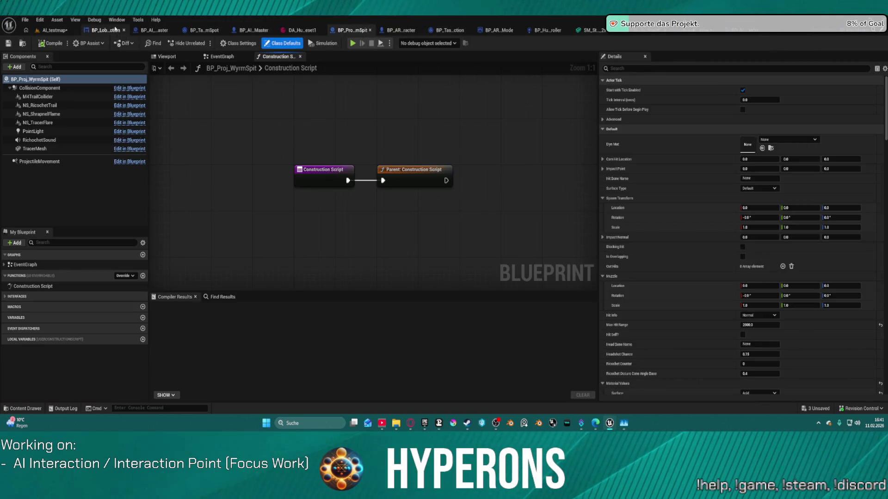
# Step: Close the BP_LobbyCharacterSelection blueprint tab
pyautogui.click(123, 30)
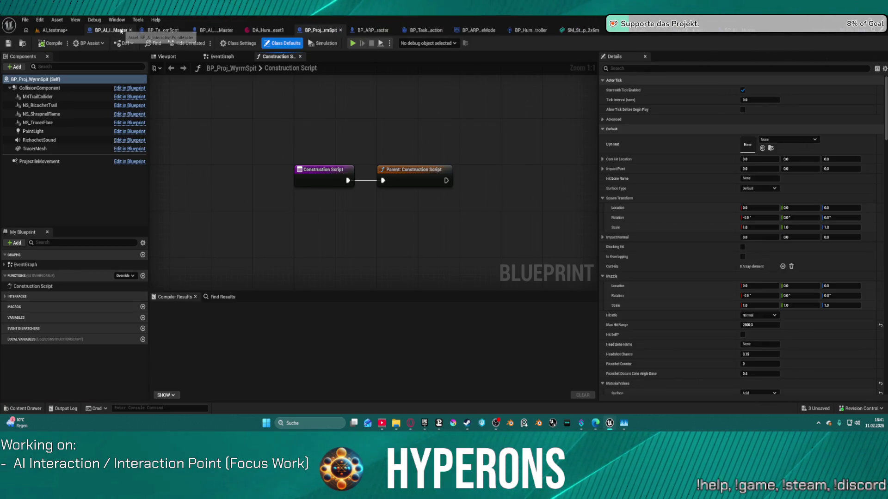
# Step: Close extra tabs including BP_ARPG_Character, BP_ARPG_GameMode, the stair ramp mesh, panther AnimBP and BP_AI_LizardMaster
pyautogui.middleClick(121, 30)
pyautogui.middleClick(121, 30)
pyautogui.middleClick(121, 30)
pyautogui.middleClick(121, 31)
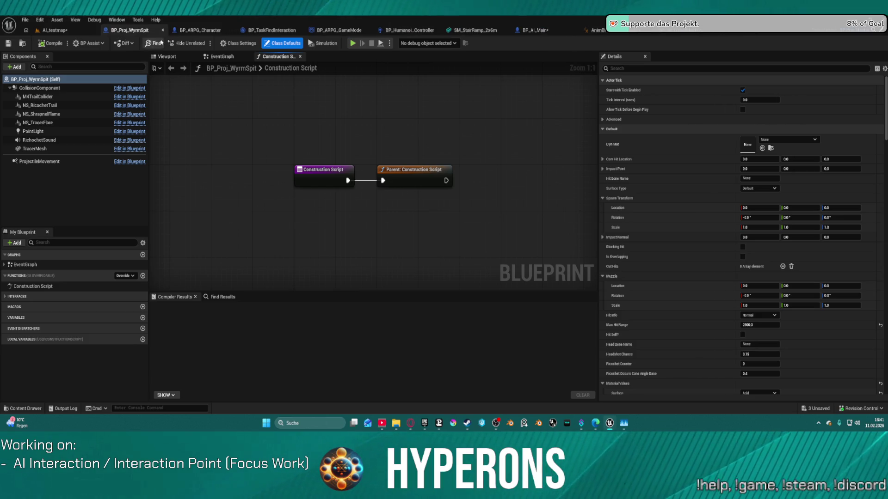
pyautogui.middleClick(217, 31)
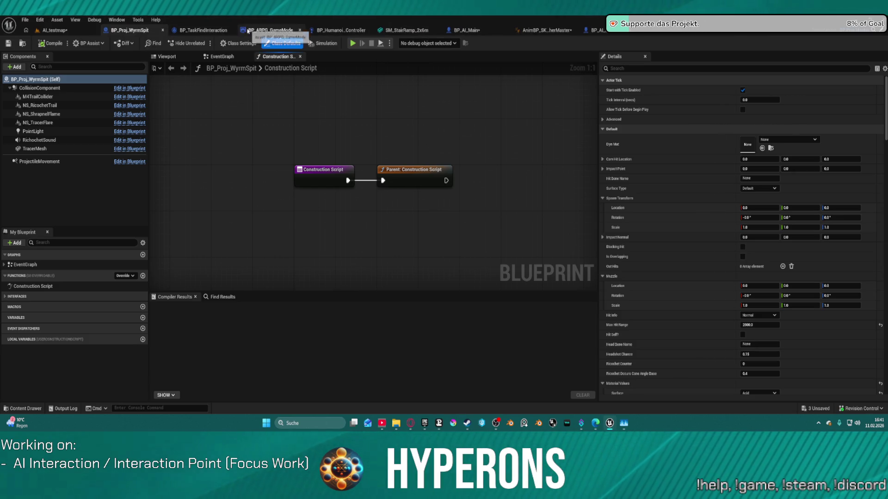
pyautogui.middleClick(270, 30)
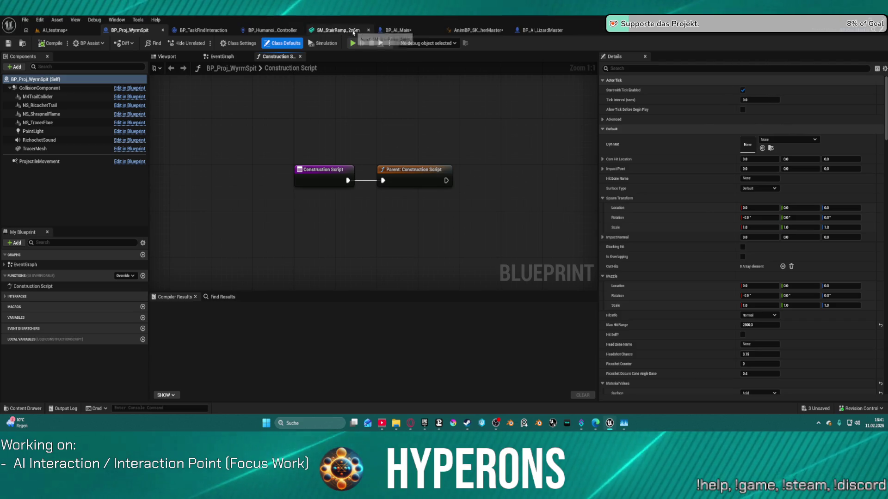
pyautogui.middleClick(370, 31)
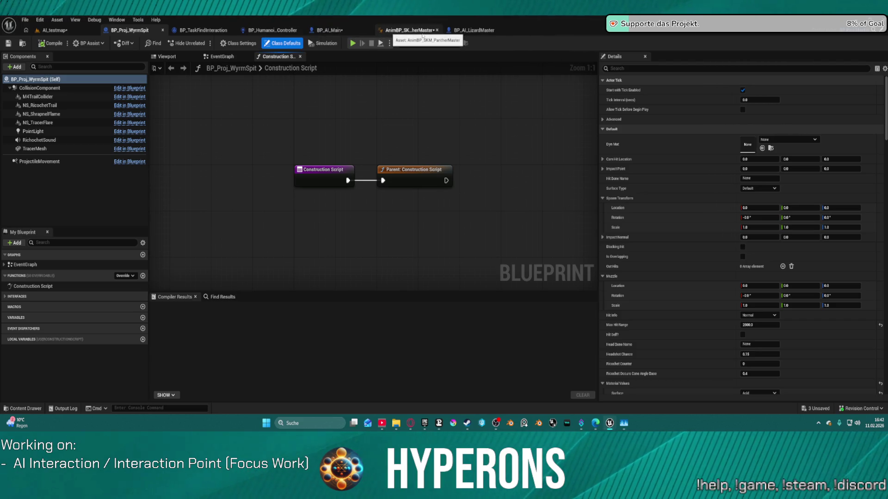
pyautogui.middleClick(410, 30)
pyautogui.middleClick(411, 30)
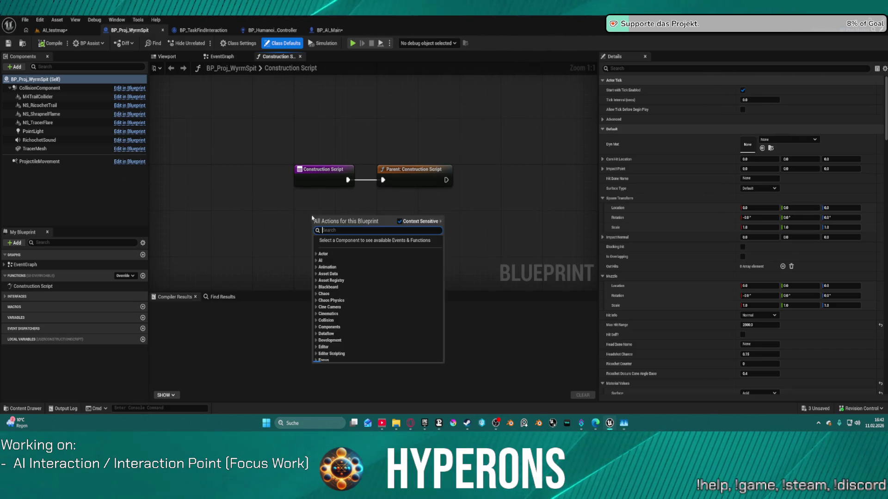
# Step: Search the construction graph actions for 'on hit' and remove the accidentally added Process Hits node
pyautogui.rightClick(314, 219)
pyautogui.write('on')
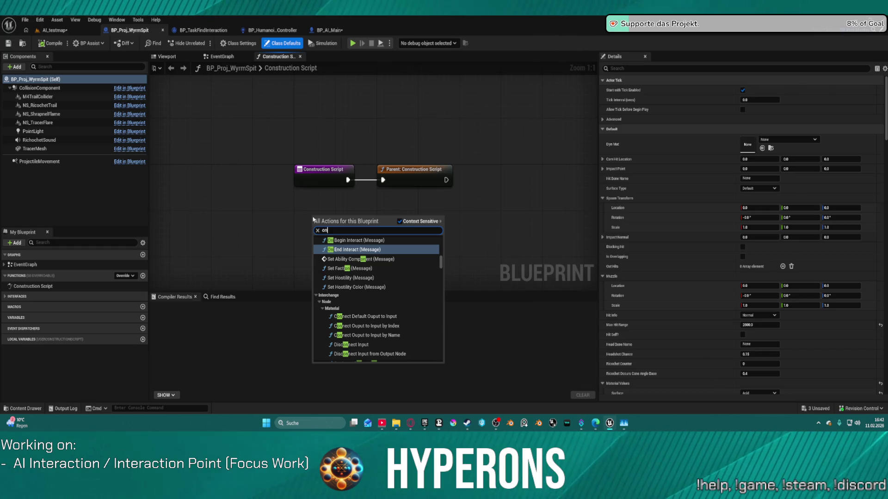
pyautogui.write(' hit')
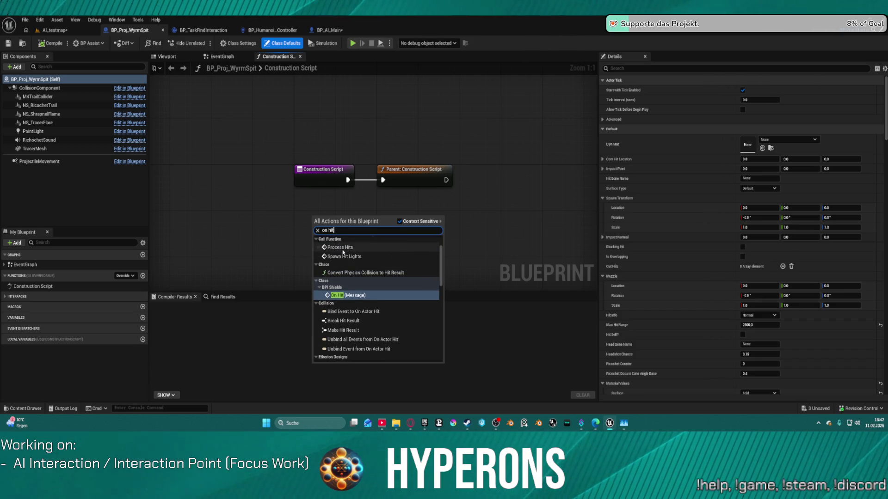
pyautogui.click(341, 248)
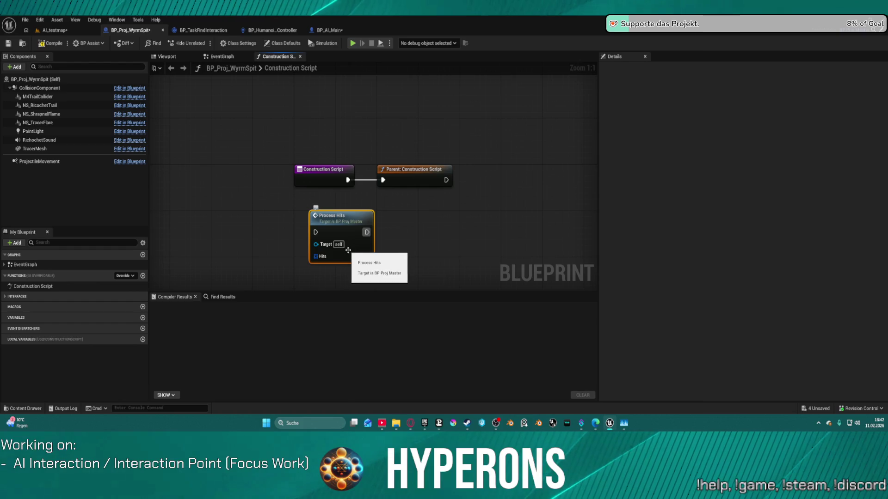
pyautogui.press('Delete')
# Step: Place a Projectile Movement reference, search its actions for 'on hit' and block events, then cancel
pyautogui.rightClick(351, 229)
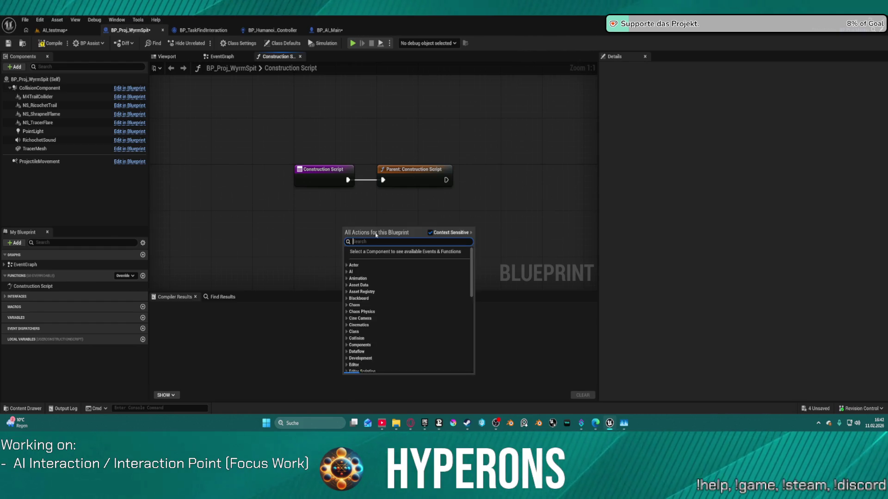
pyautogui.moveTo(39, 161)
pyautogui.mouseDown()
pyautogui.moveTo(184, 223)
pyautogui.moveTo(297, 247)
pyautogui.moveTo(298, 239)
pyautogui.mouseUp()
pyautogui.write('on')
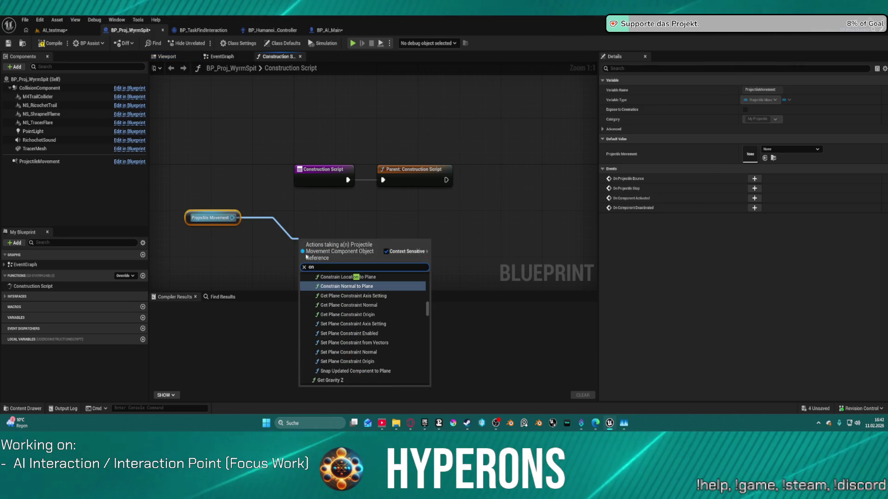
pyautogui.write(' hit')
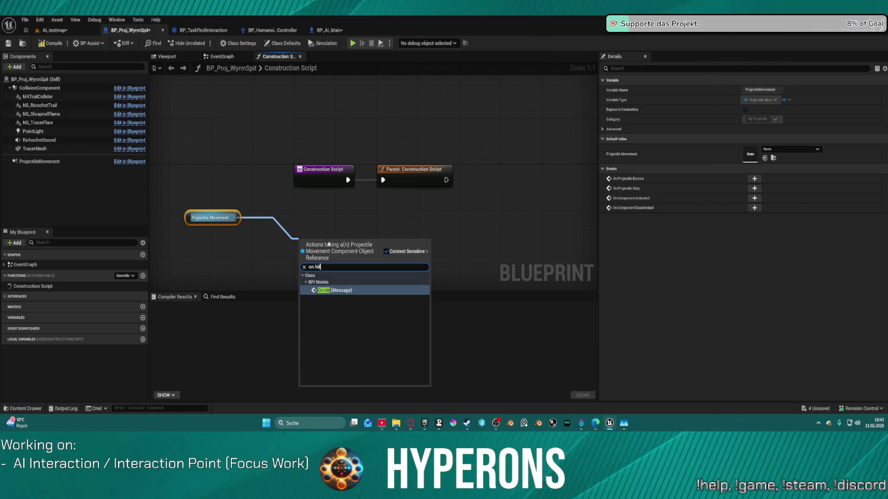
pyautogui.press('BackSpace')
pyautogui.press('BackSpace')
pyautogui.press('BackSpace')
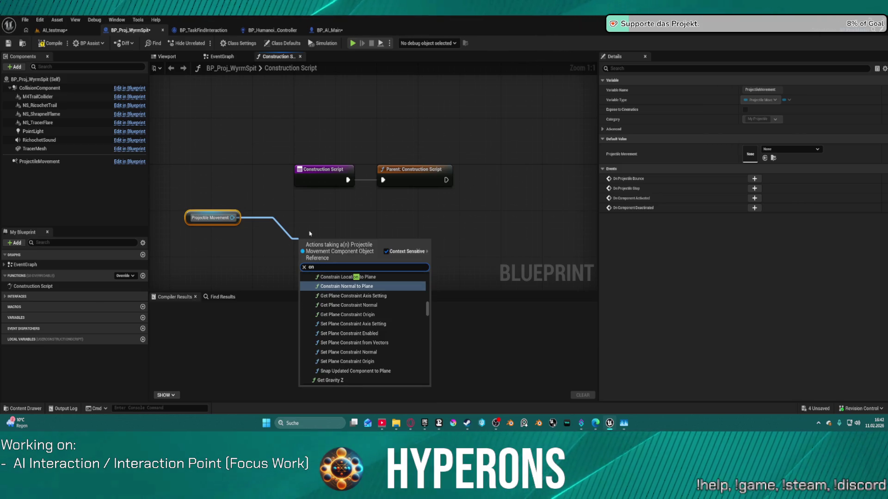
pyautogui.write(' bo')
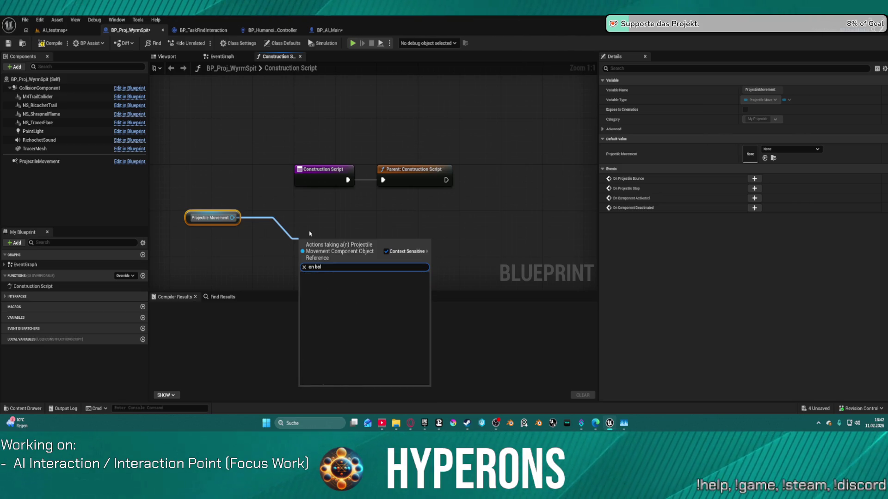
pyautogui.press('BackSpace')
pyautogui.write('loc')
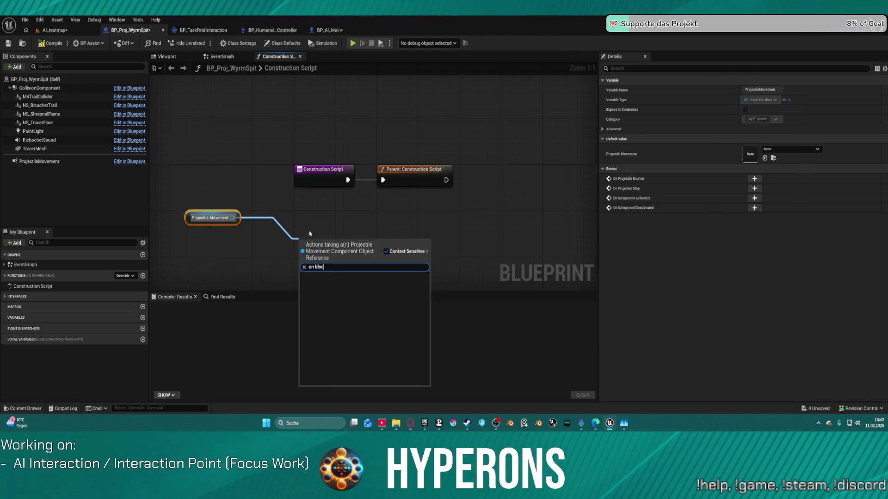
pyautogui.press('Escape')
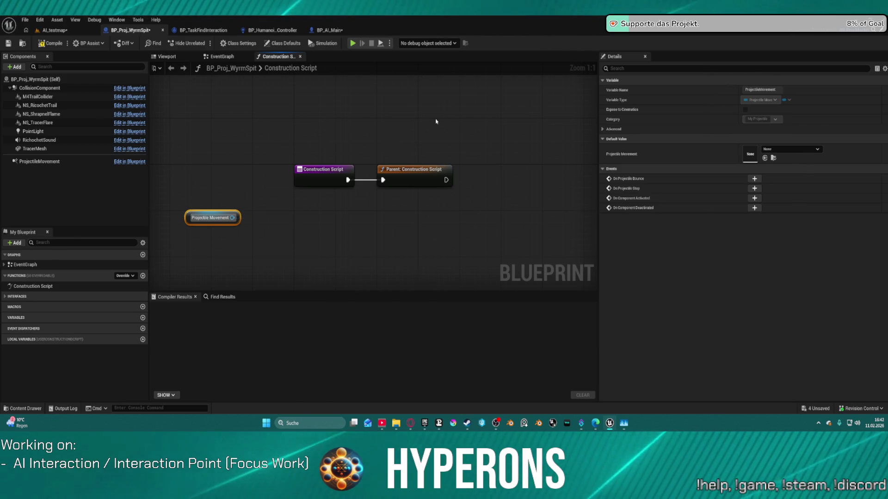
pyautogui.click(471, 133)
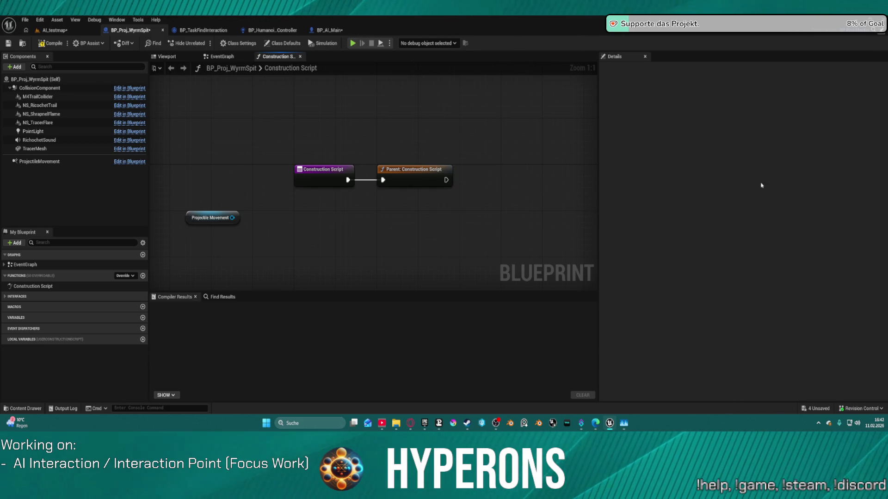
pyautogui.scroll(-10, 447, 225)
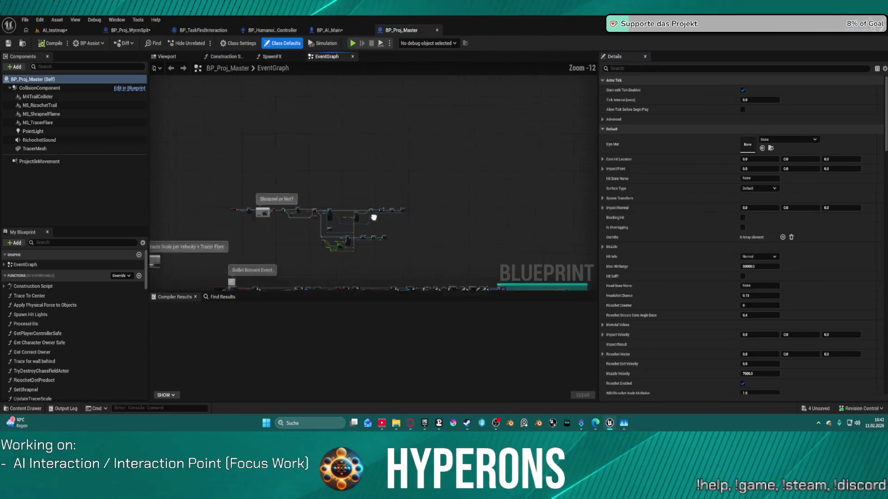
pyautogui.moveTo(447, 225); pyautogui.dragTo(351, 132)
pyautogui.scroll(13, 403, 189)
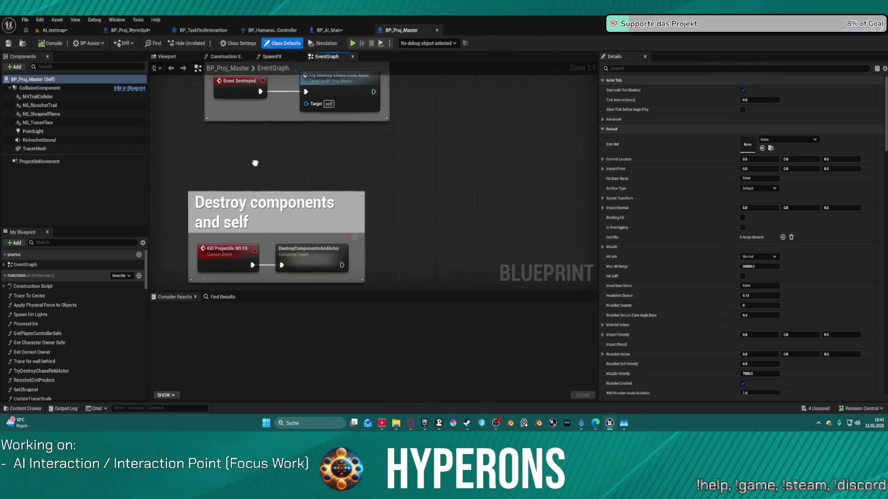
pyautogui.moveTo(254, 162)
pyautogui.mouseDown()
pyautogui.moveTo(309, 253)
pyautogui.moveTo(351, 138)
pyautogui.moveTo(352, 204)
pyautogui.moveTo(421, 285)
pyautogui.mouseUp()
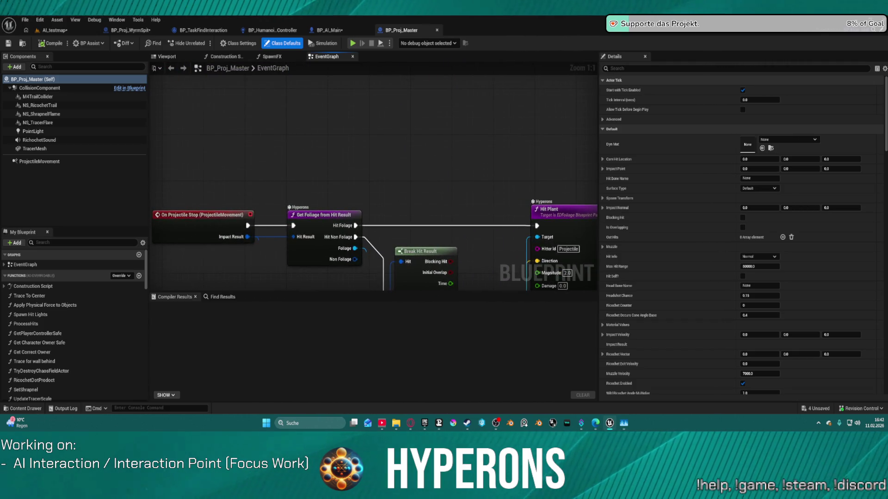
pyautogui.moveTo(385, 159); pyautogui.dragTo(380, 136)
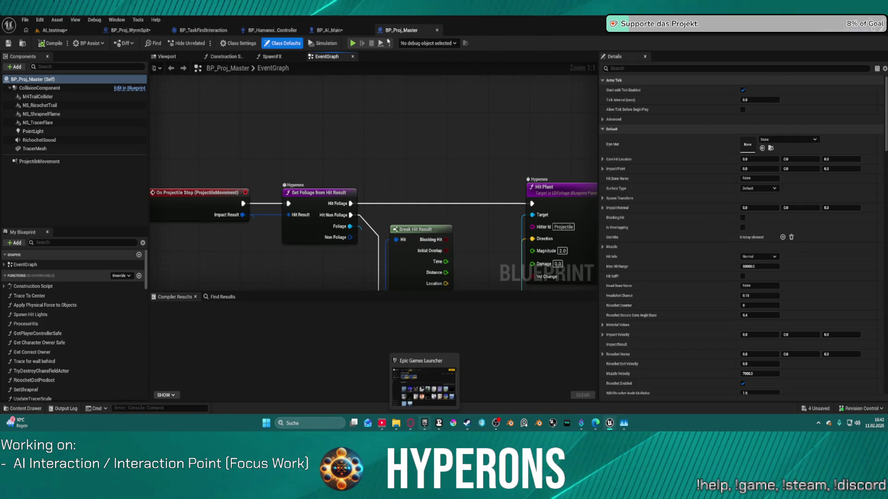
pyautogui.click(338, 30)
pyautogui.click(130, 29)
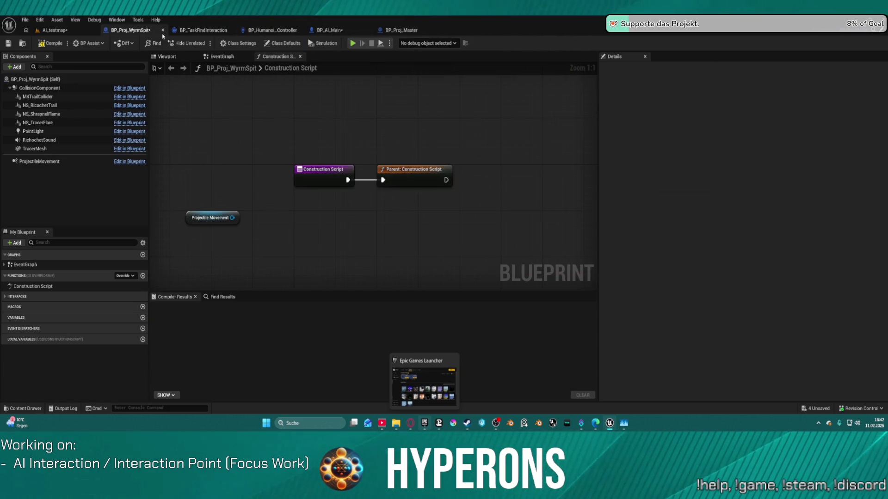
# Step: Search all blueprint actions for 'on projectile' events, then clear the search
pyautogui.moveTo(232, 218); pyautogui.dragTo(277, 224)
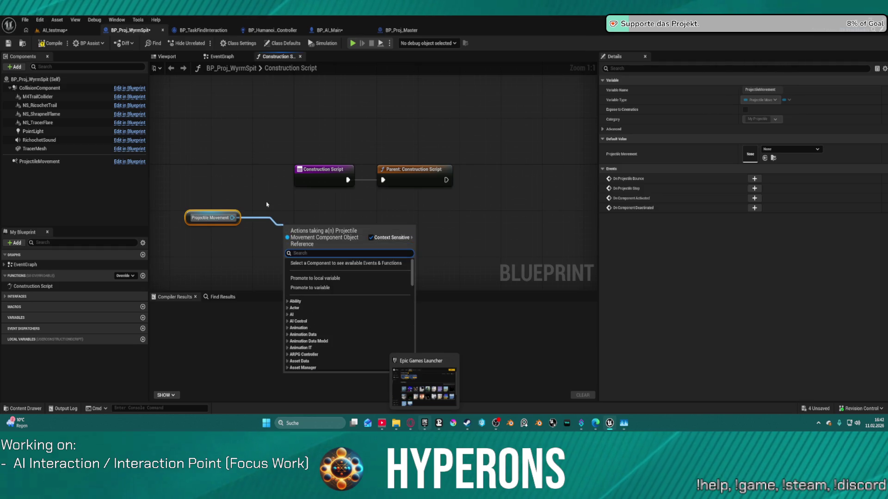
pyautogui.click(324, 223)
pyautogui.rightClick(324, 223)
pyautogui.write('on pro')
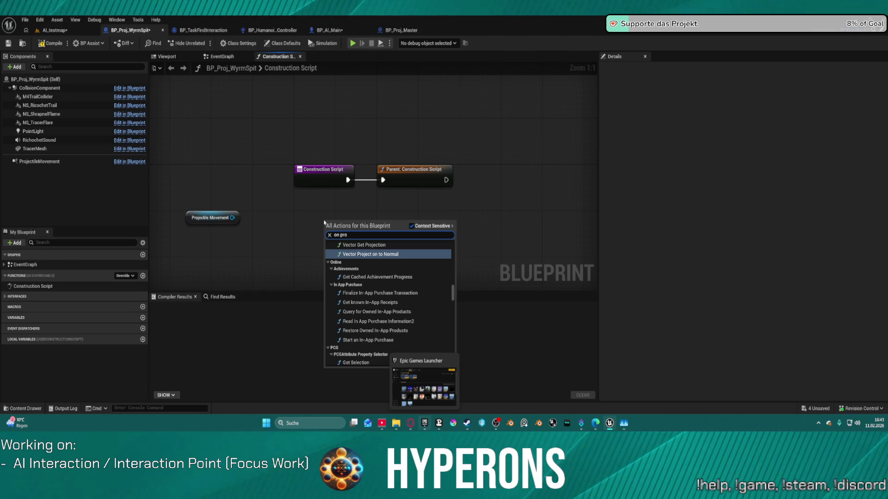
pyautogui.write('jetil')
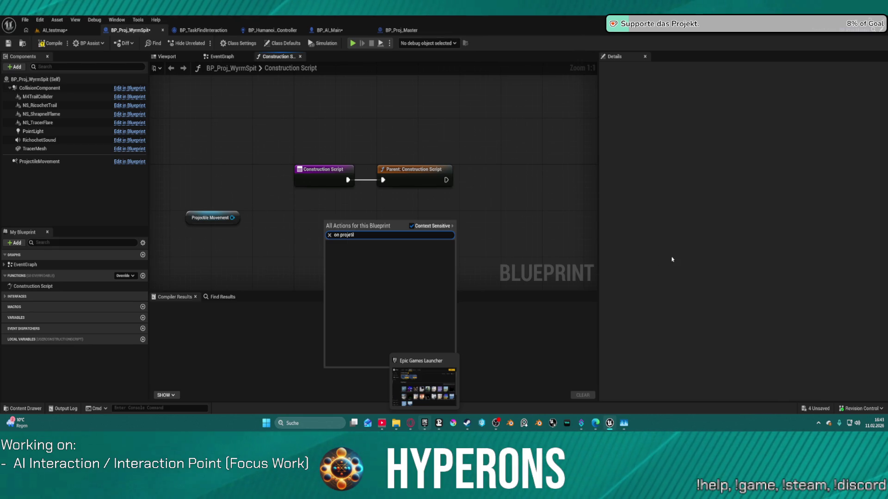
pyautogui.press('BackSpace')
pyautogui.press('BackSpace')
pyautogui.press('BackSpace')
pyautogui.write('ctil')
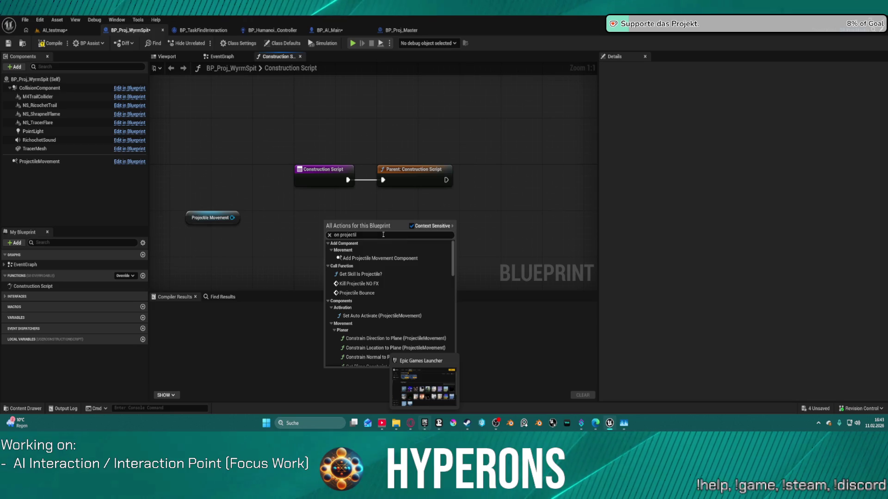
pyautogui.write('s')
pyautogui.press('BackSpace')
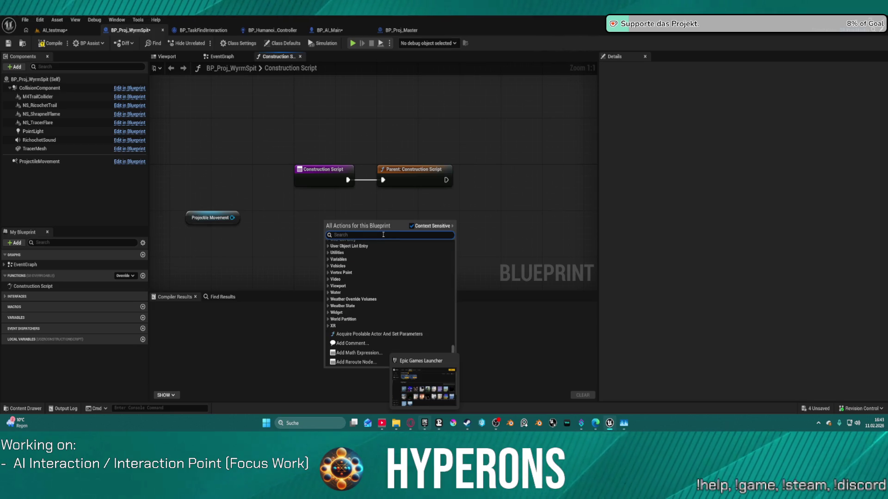
# Step: Add a Bind Event to On Projectile Stop node from Projectile Movement, then delete it
pyautogui.moveTo(230, 221); pyautogui.dragTo(271, 249)
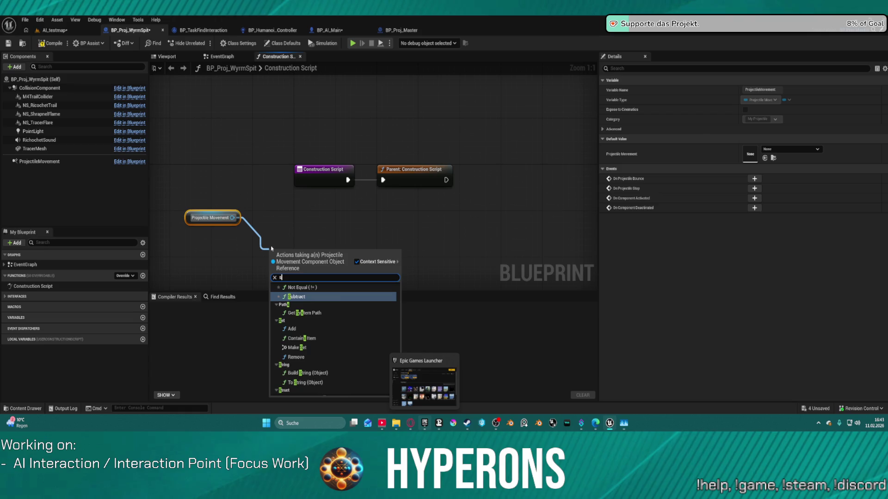
pyautogui.write('stop')
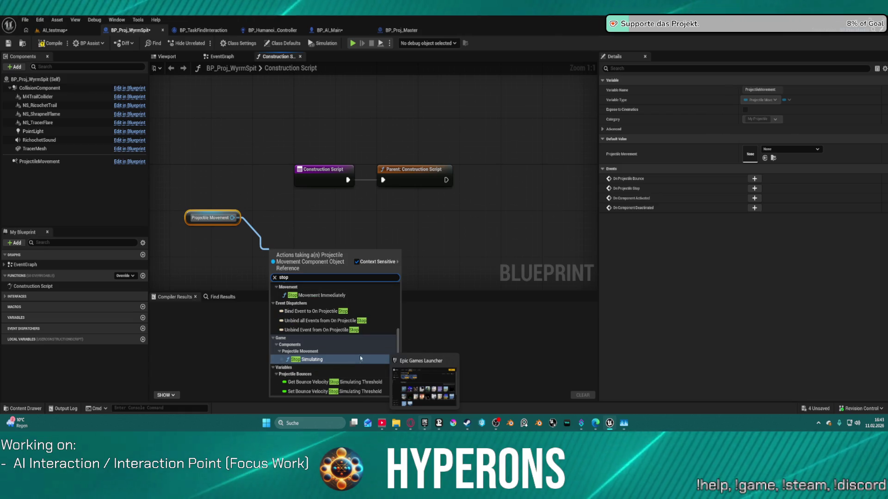
pyautogui.click(351, 312)
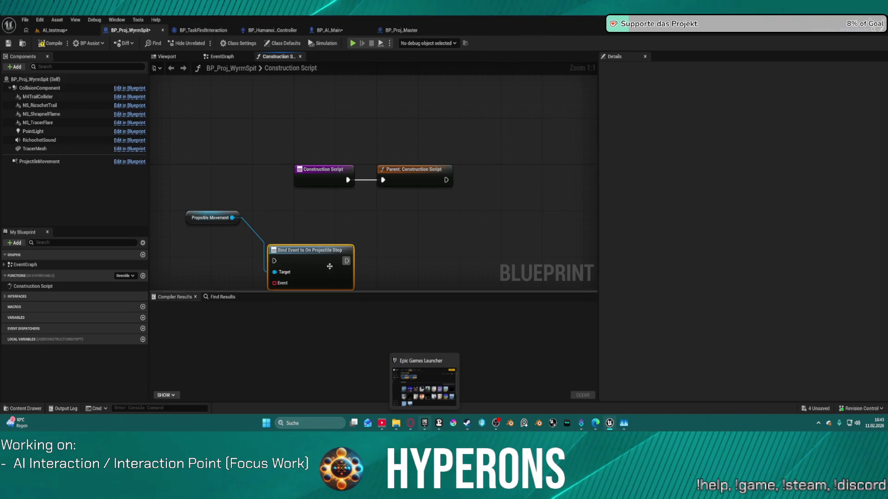
pyautogui.press('Delete')
# Step: Reopen the Projectile Movement action list filtered for the projectile stop event
pyautogui.moveTo(232, 218); pyautogui.dragTo(297, 238)
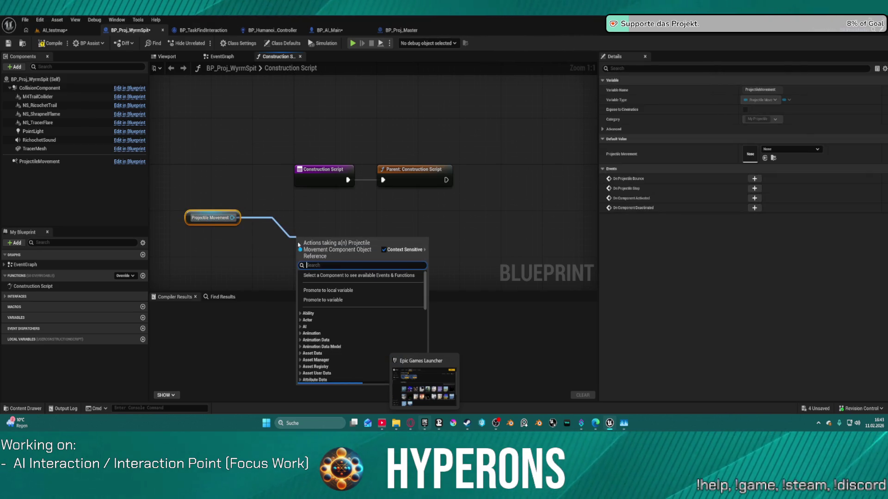
pyautogui.write('proje til')
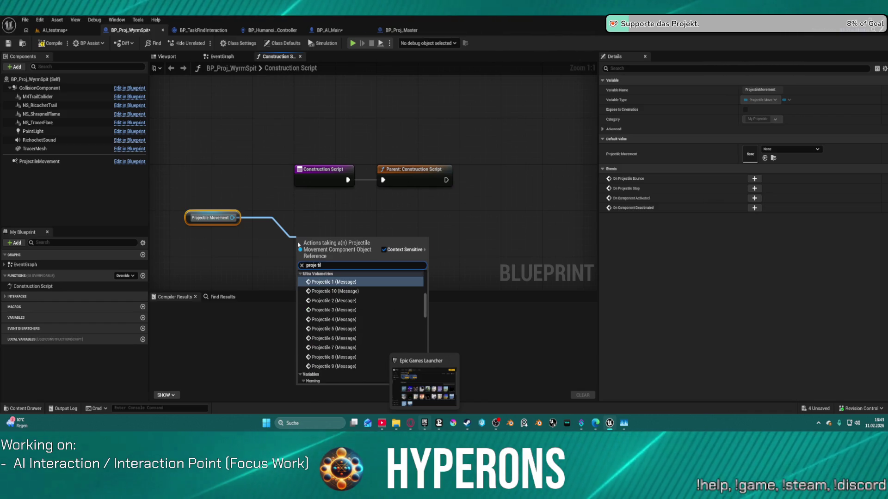
pyautogui.press('BackSpace')
pyautogui.press('BackSpace')
pyautogui.press('BackSpace')
pyautogui.write('t')
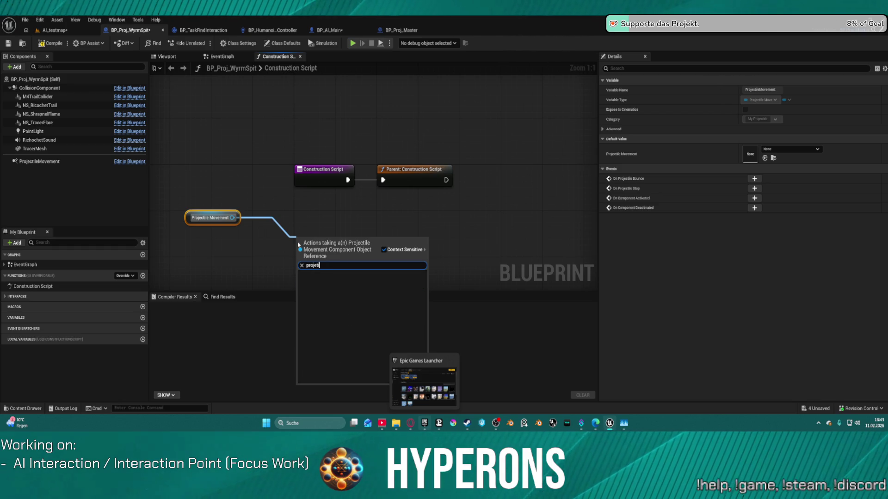